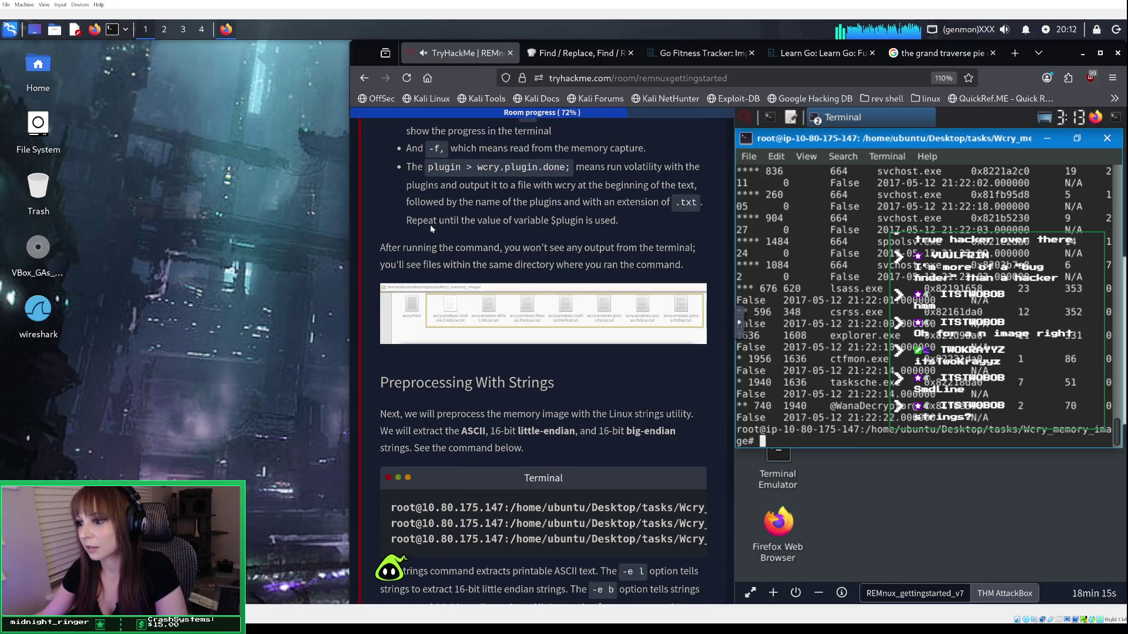
mouse_move(544, 524)
left_click_drag(512, 554, 635, 561)
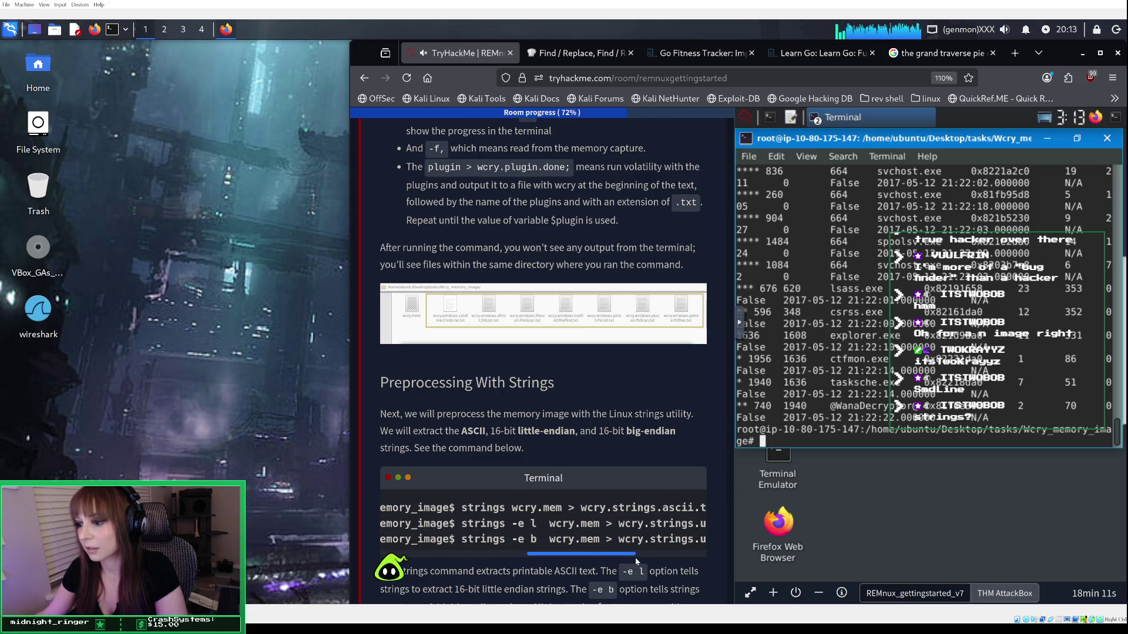
left_click_drag(632, 559, 507, 555)
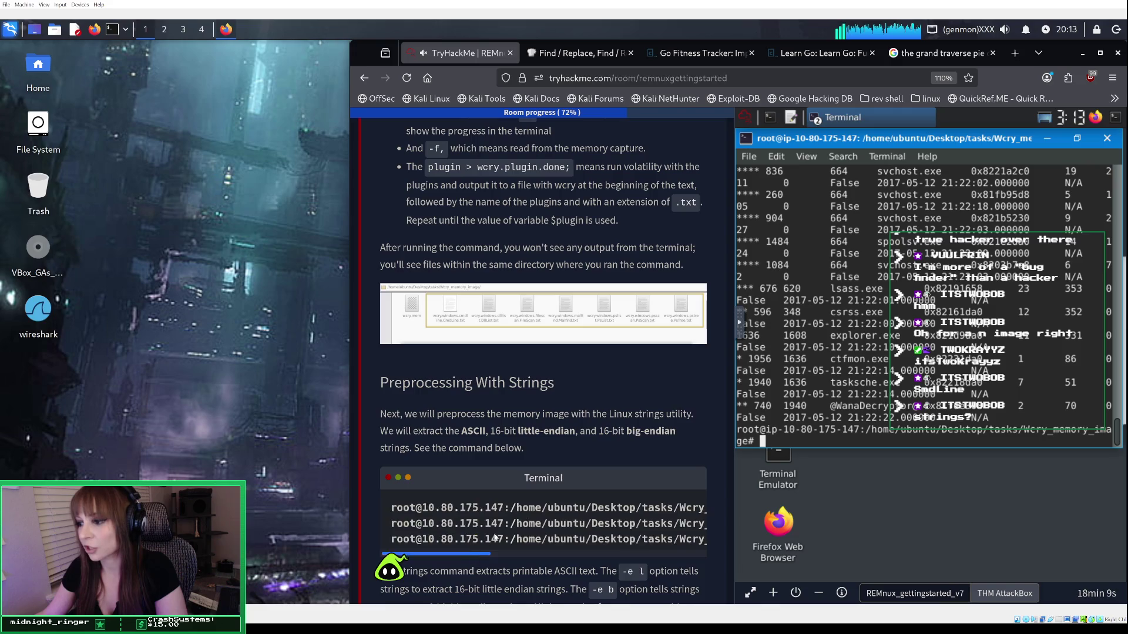
scroll(507, 529, "down", 4)
scroll(505, 524, "down", 3)
scroll(505, 520, "down", 4)
Step: Submit 'strings' as the Linux string-extraction tool answer and get it marked correct
left_click(470, 545)
type("strings")
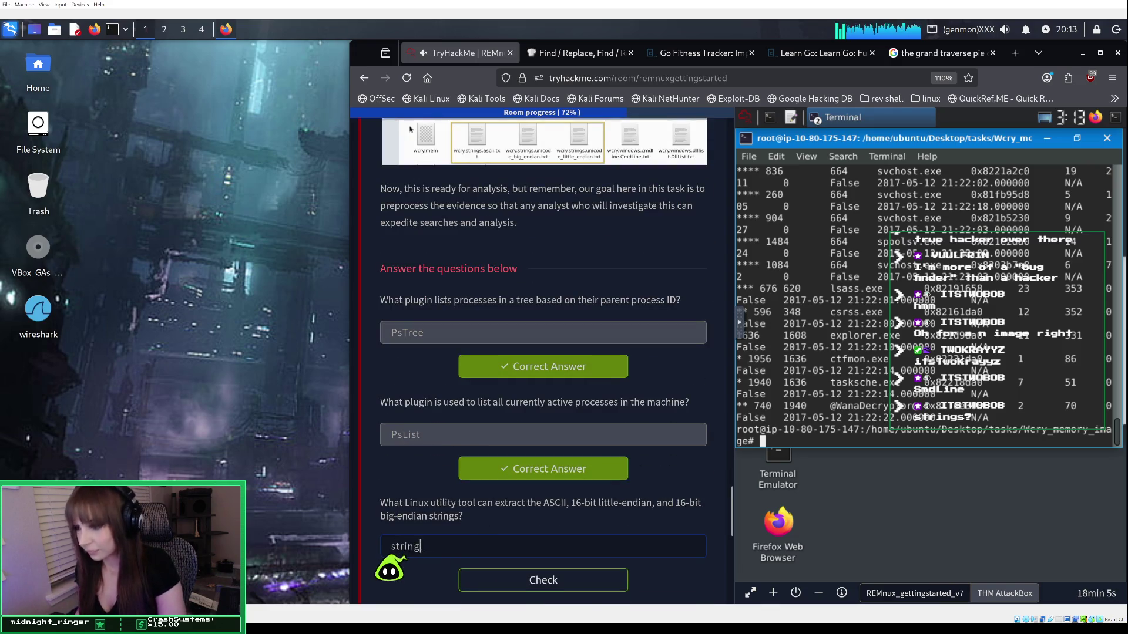
key("Return")
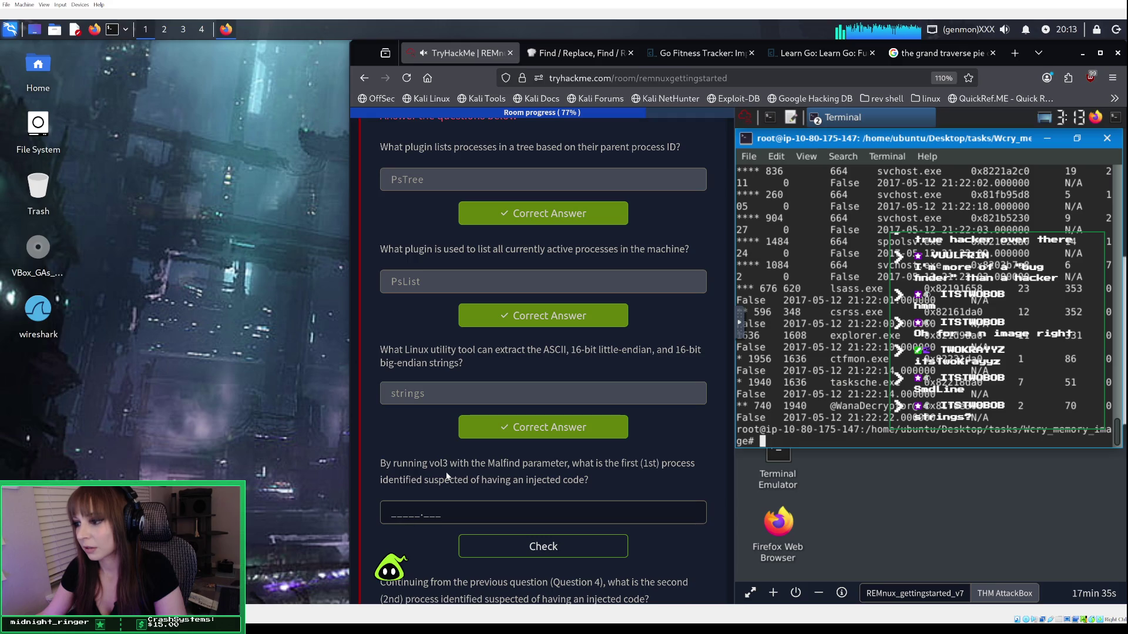
scroll(446, 471, "up", 3)
scroll(446, 472, "down", 3)
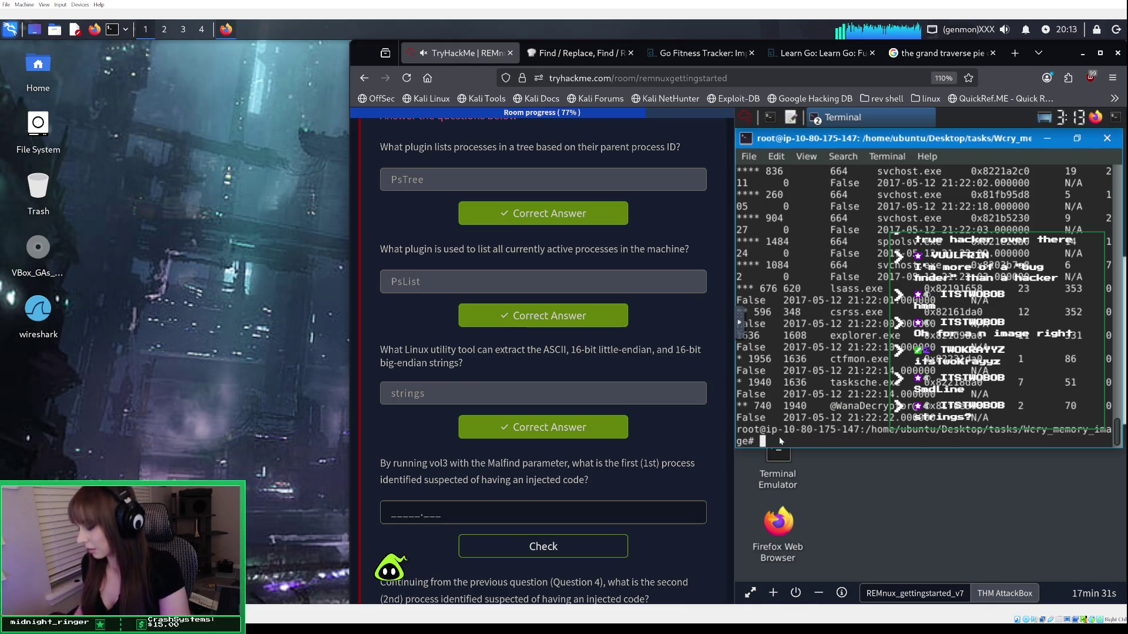
Step: Recall the PsTree command, swap the plugin to windows.malfind.Malfind, and run it on wcry.mem
key("Up")
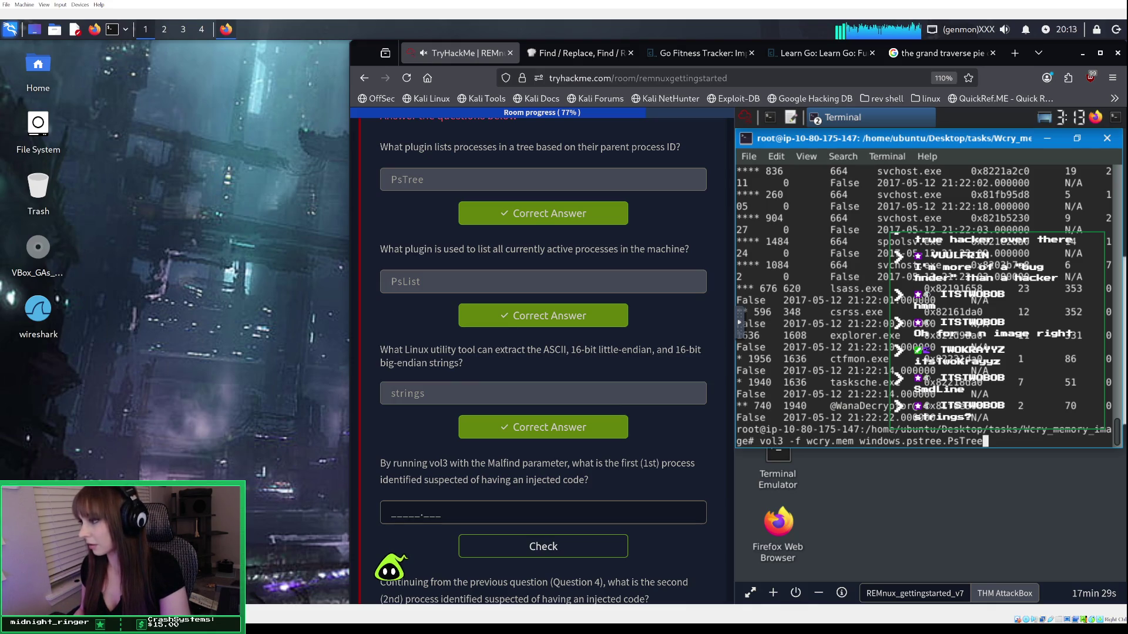
key("BackSpace")
key("BackSpace")
key("BackSpace")
key("BackSpace")
key("BackSpace")
key("BackSpace")
key("BackSpace")
key("BackSpace")
key("BackSpace")
key("BackSpace")
key("BackSpace")
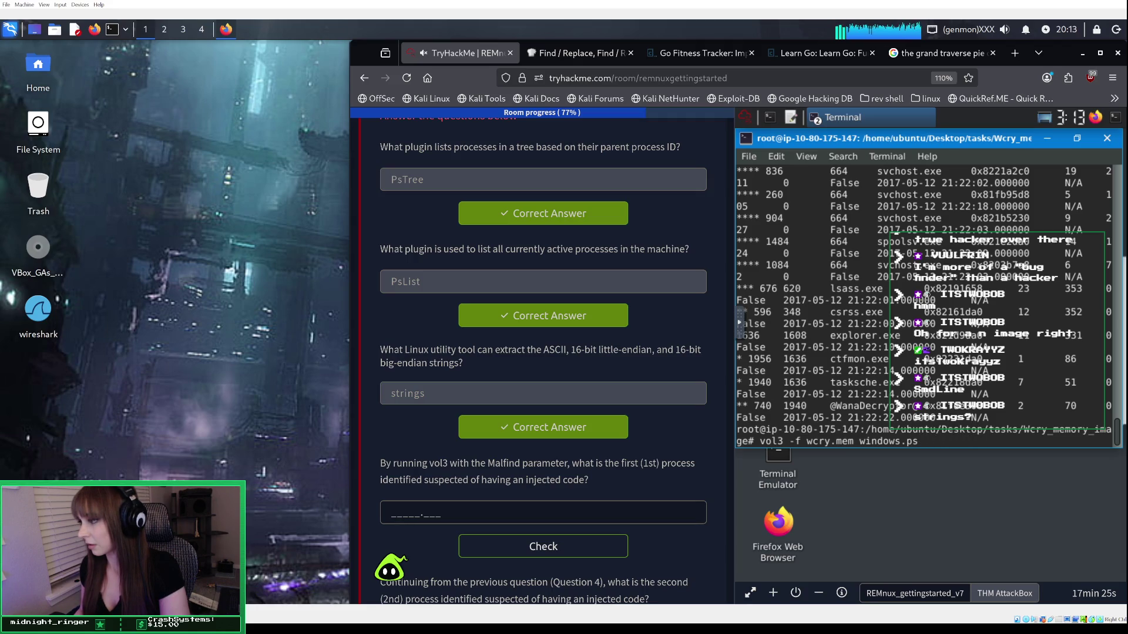
key("BackSpace")
key("BackSpace")
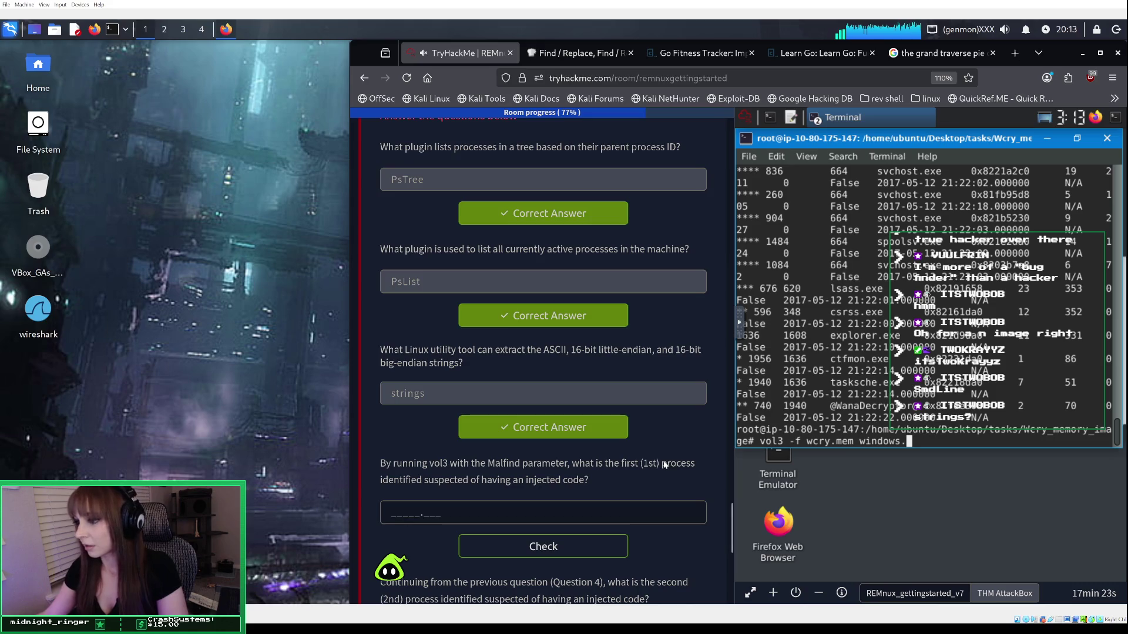
scroll(665, 464, "up", 3)
scroll(664, 464, "up", 3)
scroll(665, 464, "up", 2)
scroll(665, 466, "up", 3)
scroll(665, 464, "up", 2)
scroll(664, 465, "up", 3)
scroll(665, 464, "up", 3)
scroll(665, 465, "up", 3)
scroll(664, 464, "up", 3)
scroll(665, 464, "up", 3)
scroll(665, 465, "up", 3)
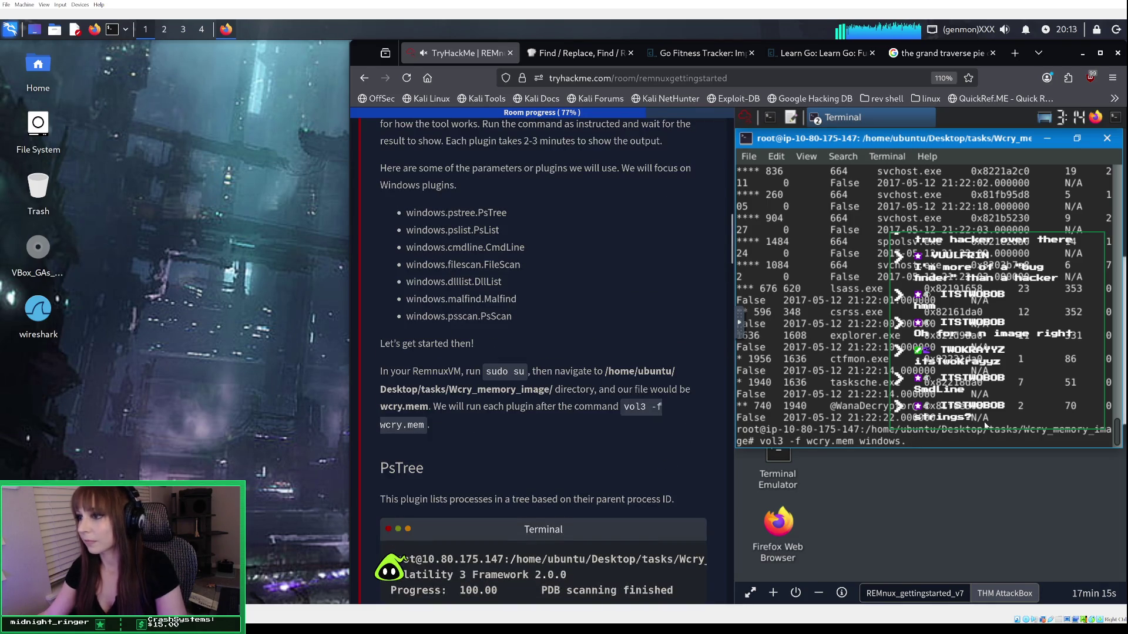
type("malfind.Malfind")
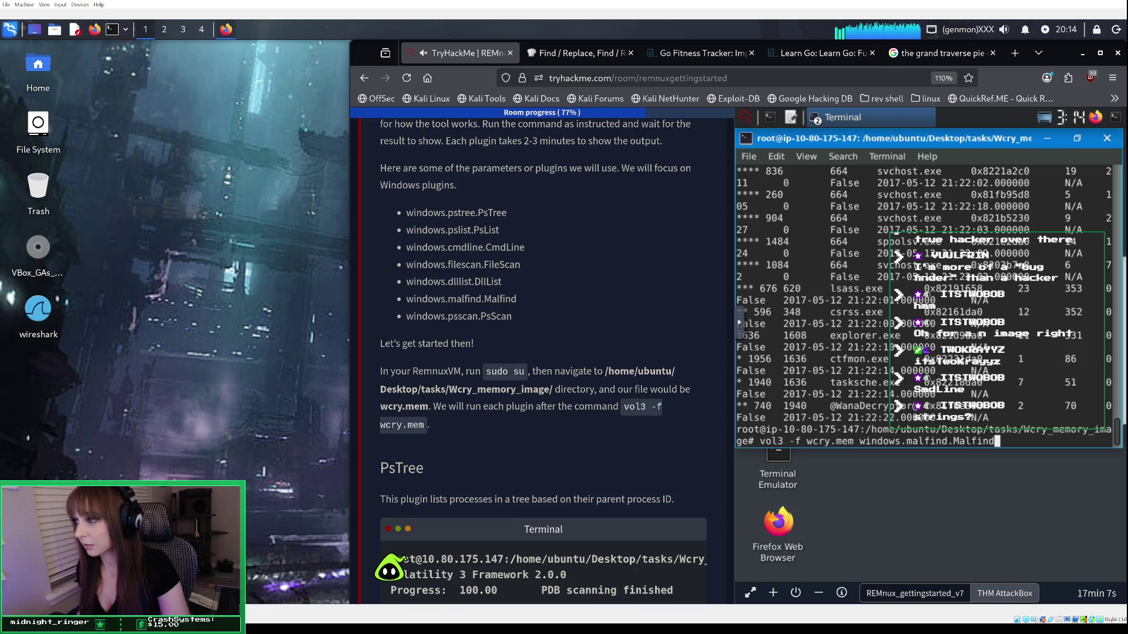
key("Return")
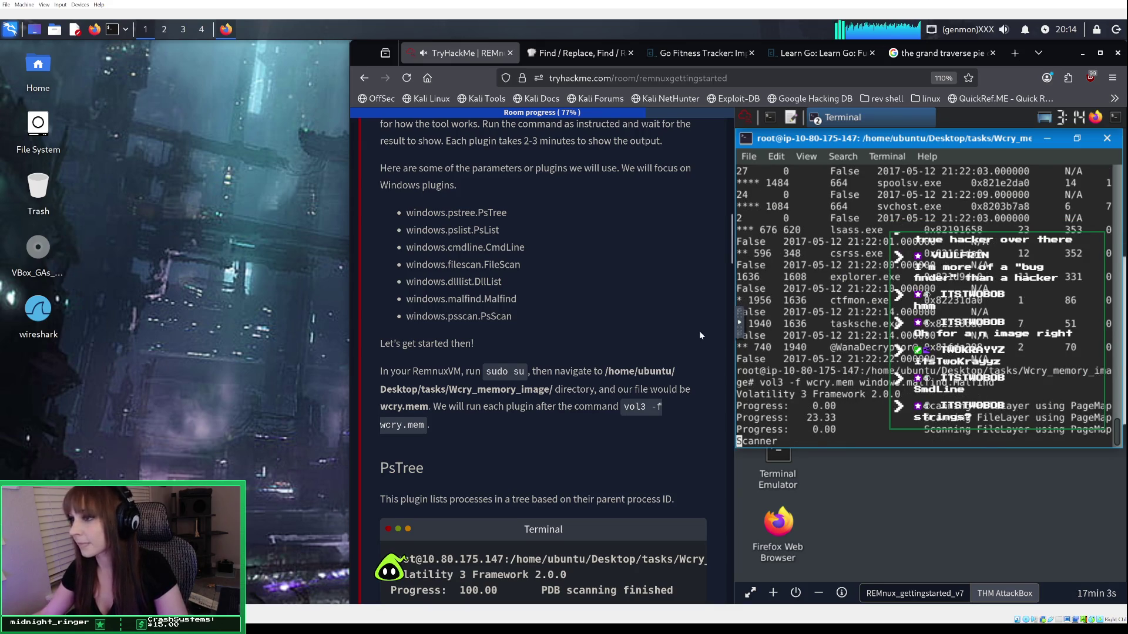
scroll(699, 331, "down", 5)
scroll(699, 331, "down", 5)
scroll(698, 330, "down", 7)
scroll(699, 331, "down", 3)
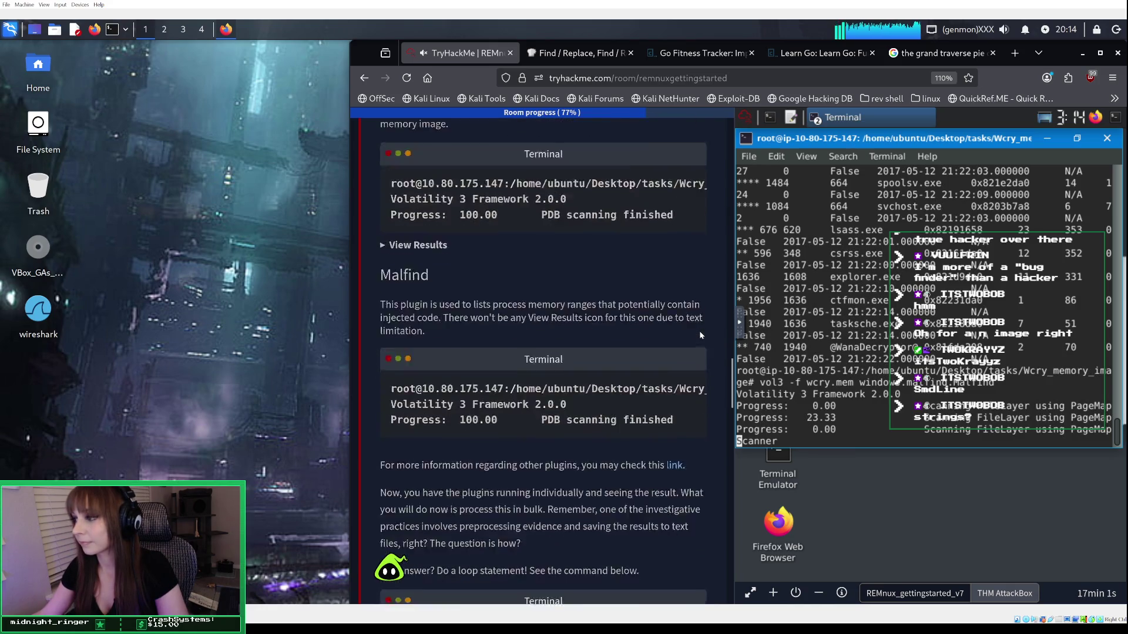
scroll(701, 335, "down", 8)
scroll(701, 335, "down", 4)
scroll(700, 336, "down", 4)
scroll(700, 335, "down", 6)
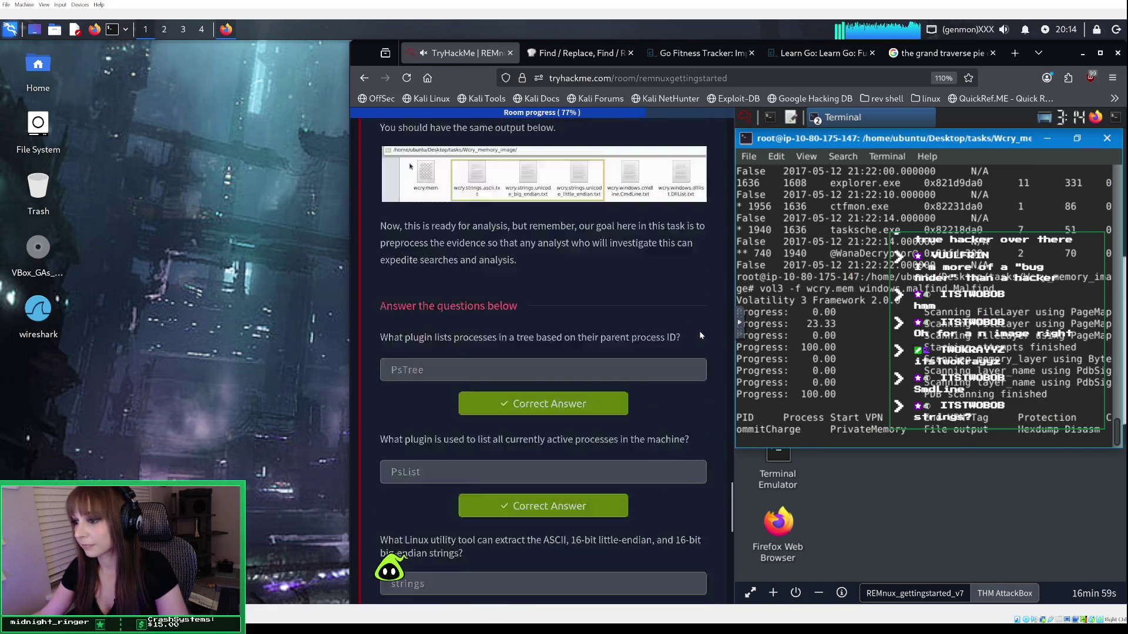
scroll(700, 334, "down", 5)
scroll(701, 335, "down", 3)
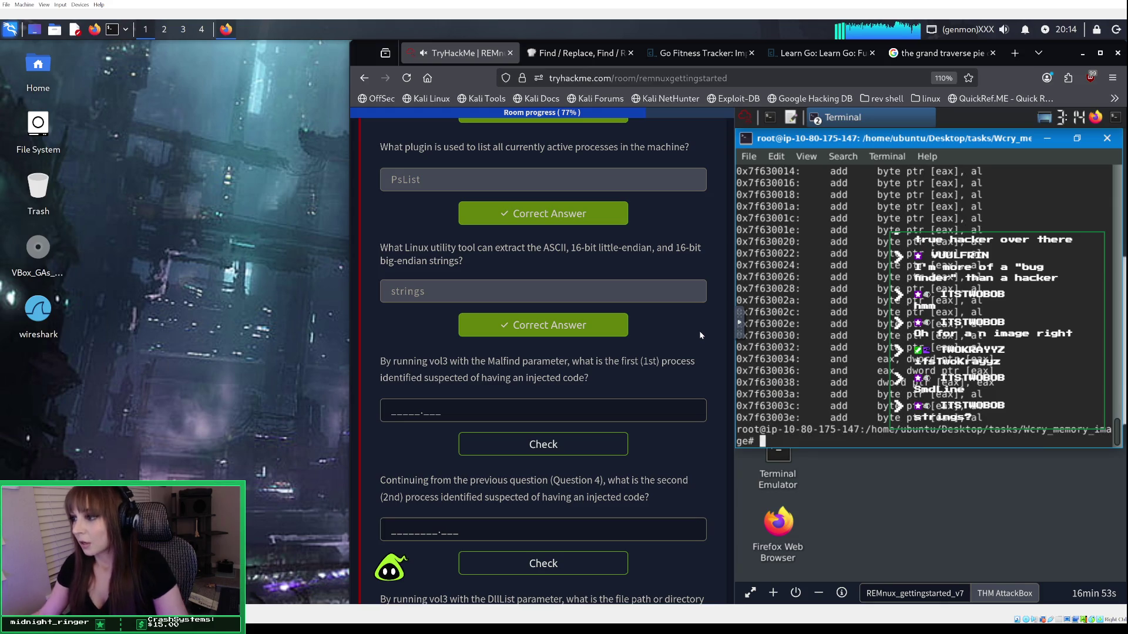
Step: Run 'vol3 -f wcry.mem windows.malfind.Malfind' in the focused AttackBox terminal
left_click(763, 336)
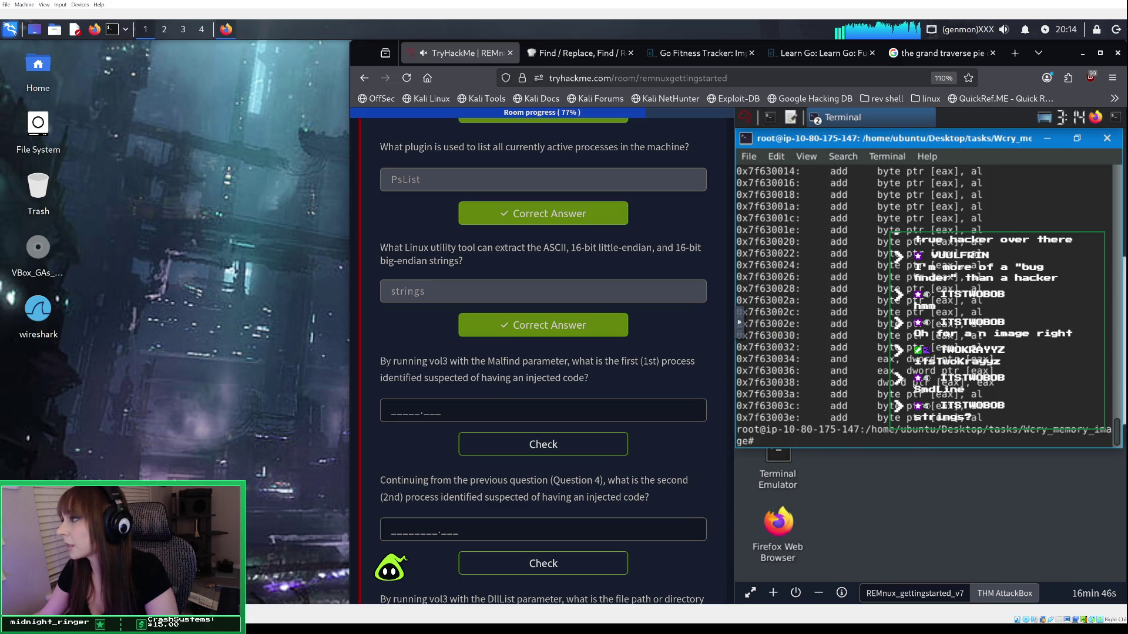
scroll(921, 300, "up", 6)
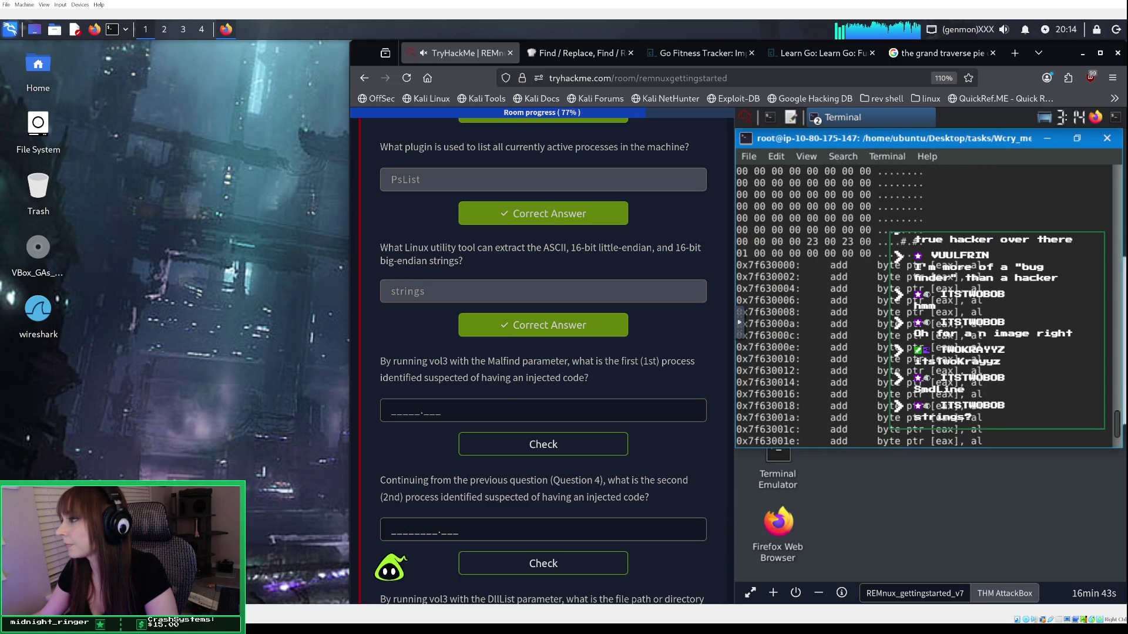
scroll(921, 299, "up", 4)
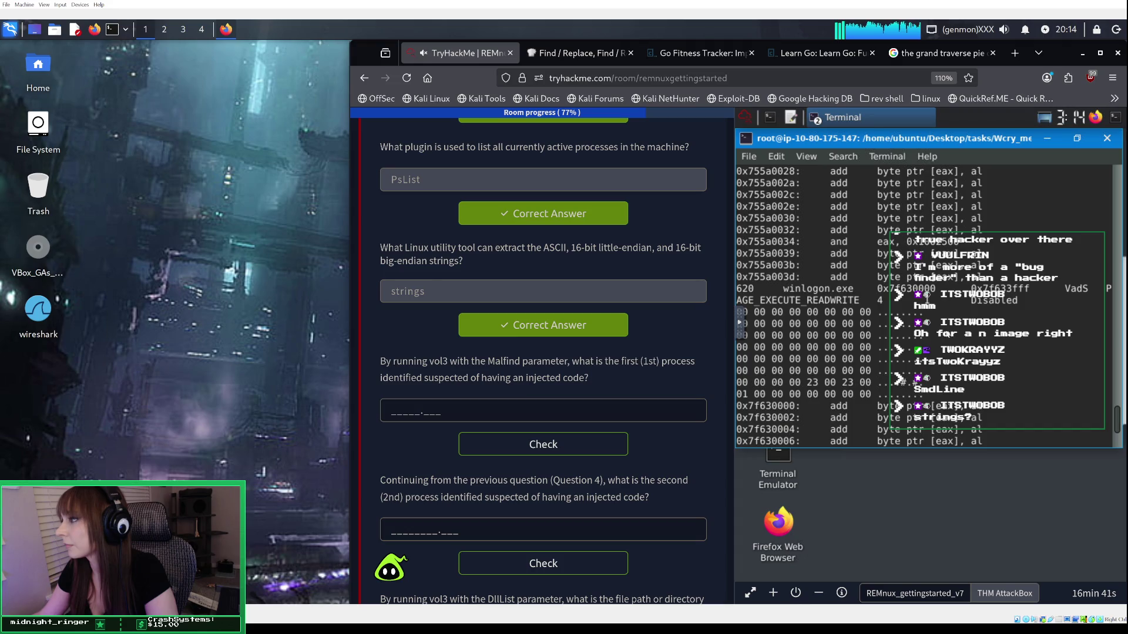
scroll(921, 300, "up", 4)
scroll(921, 300, "up", 2)
scroll(922, 299, "up", 2)
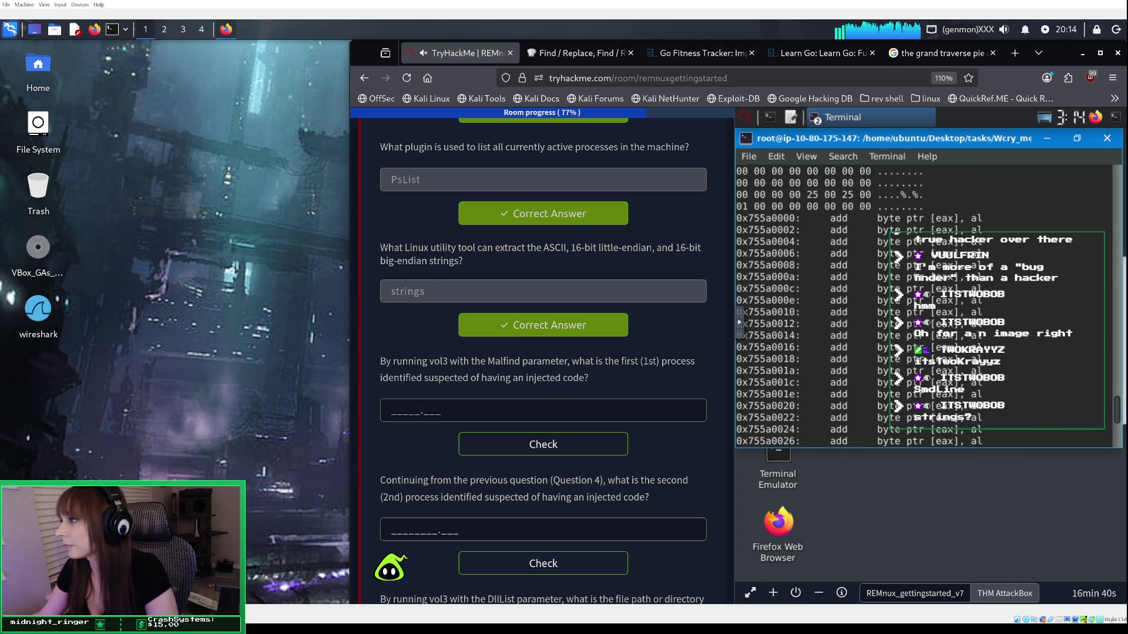
scroll(921, 300, "up", 3)
scroll(921, 300, "up", 2)
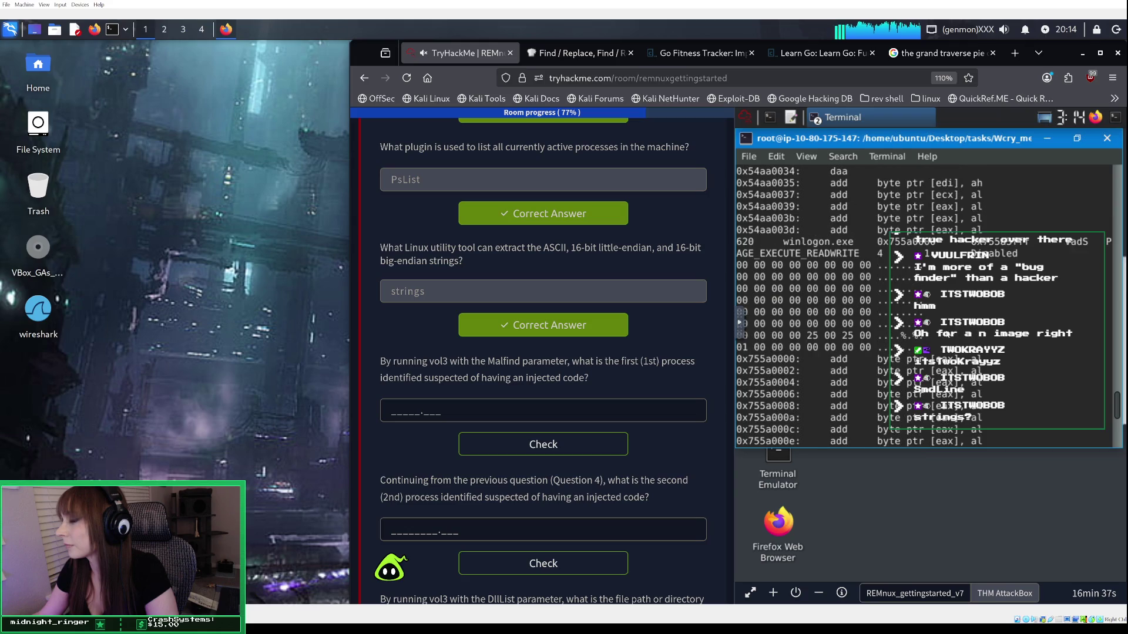
scroll(922, 300, "up", 2)
scroll(920, 301, "up", 2)
scroll(921, 299, "up", 2)
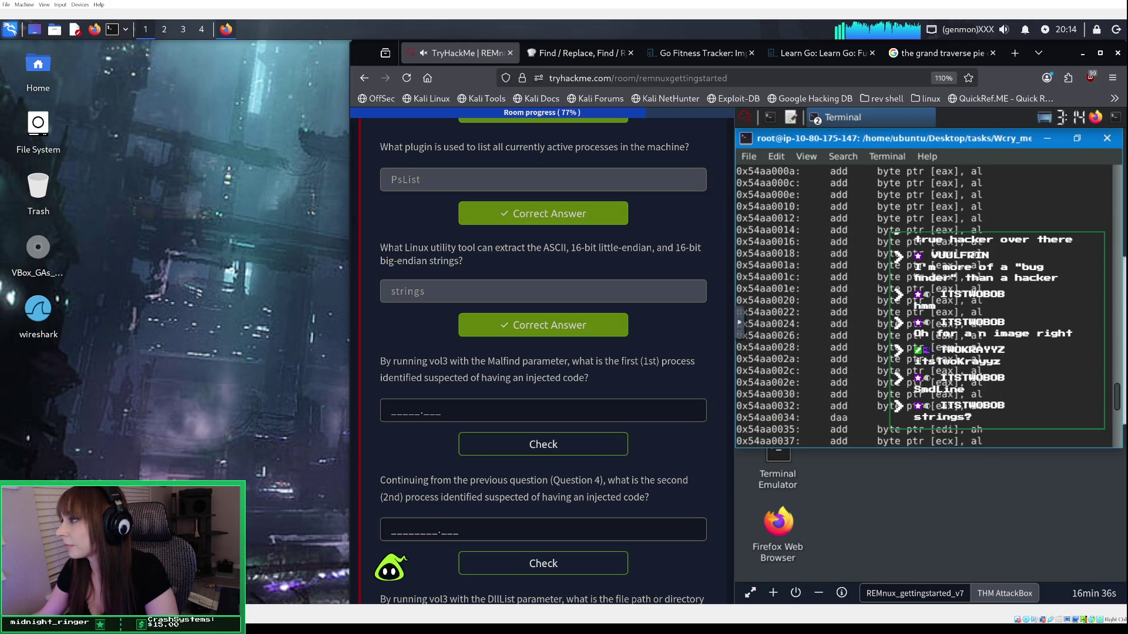
scroll(921, 300, "up", 2)
scroll(922, 300, "up", 3)
scroll(921, 300, "up", 2)
scroll(920, 301, "up", 2)
scroll(921, 299, "up", 2)
scroll(920, 301, "up", 2)
scroll(921, 301, "up", 2)
scroll(922, 299, "up", 2)
scroll(921, 299, "up", 2)
scroll(921, 300, "up", 2)
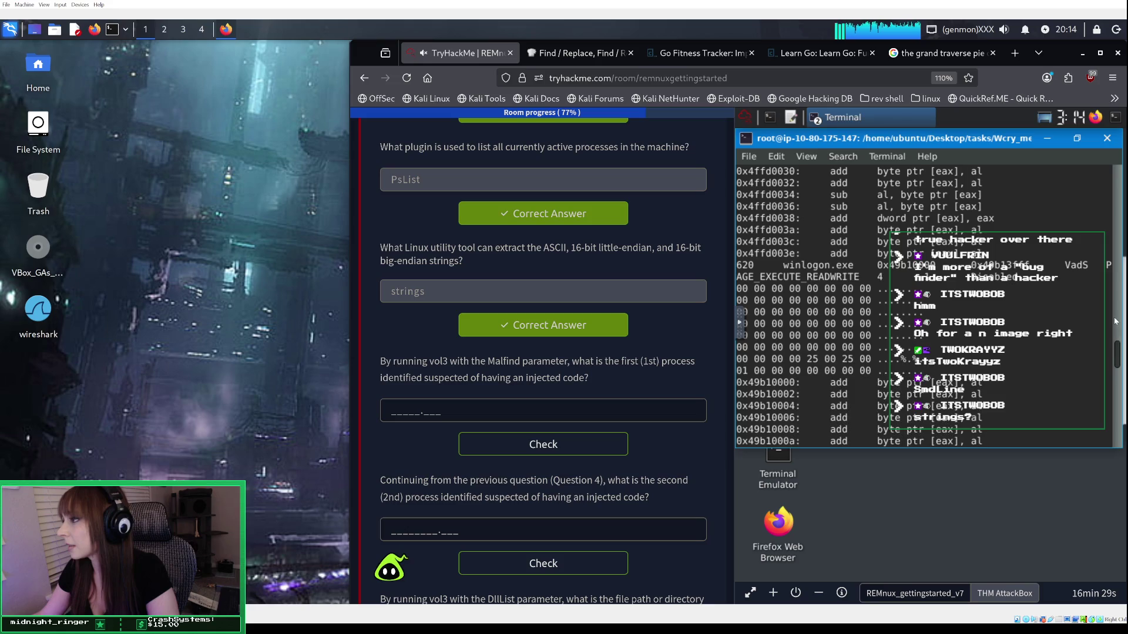
scroll(1115, 322, "up", 3)
scroll(1111, 265, "up", 3)
scroll(1109, 230, "up", 3)
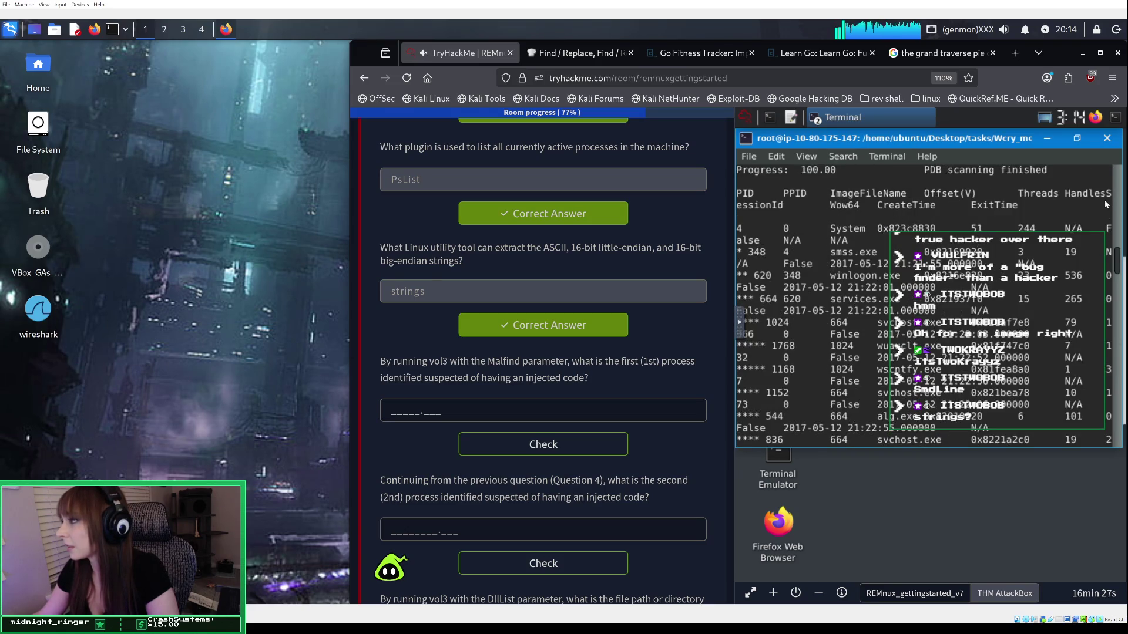
scroll(1104, 200, "up", 5)
scroll(1105, 221, "up", 5)
scroll(1106, 236, "up", 5)
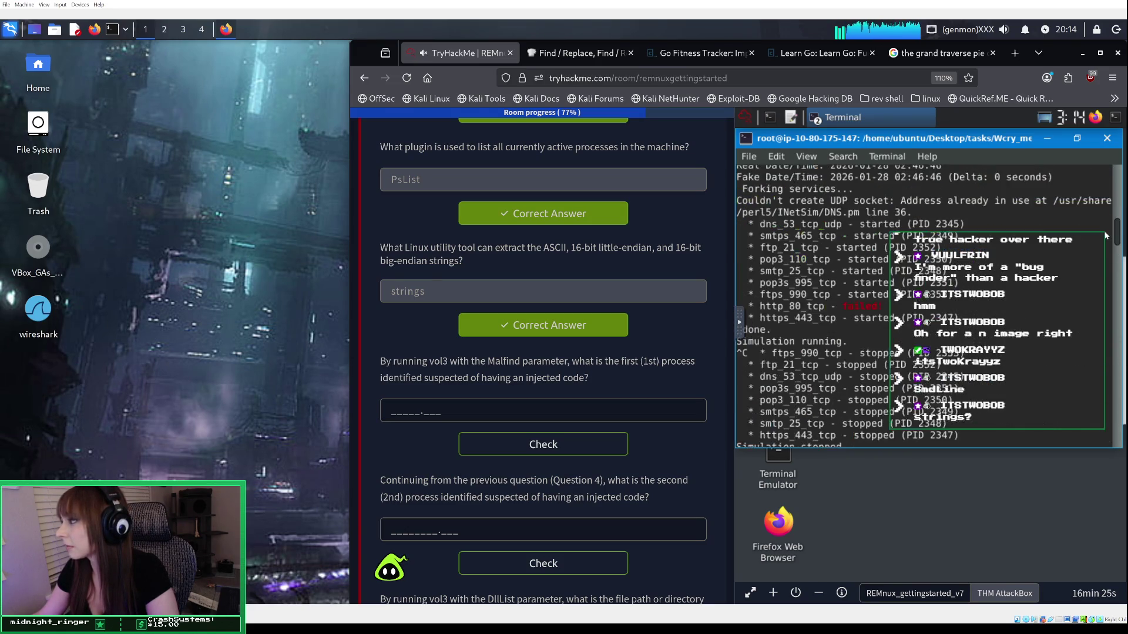
scroll(1105, 237, "down", 5)
scroll(1107, 242, "down", 5)
scroll(1108, 253, "down", 5)
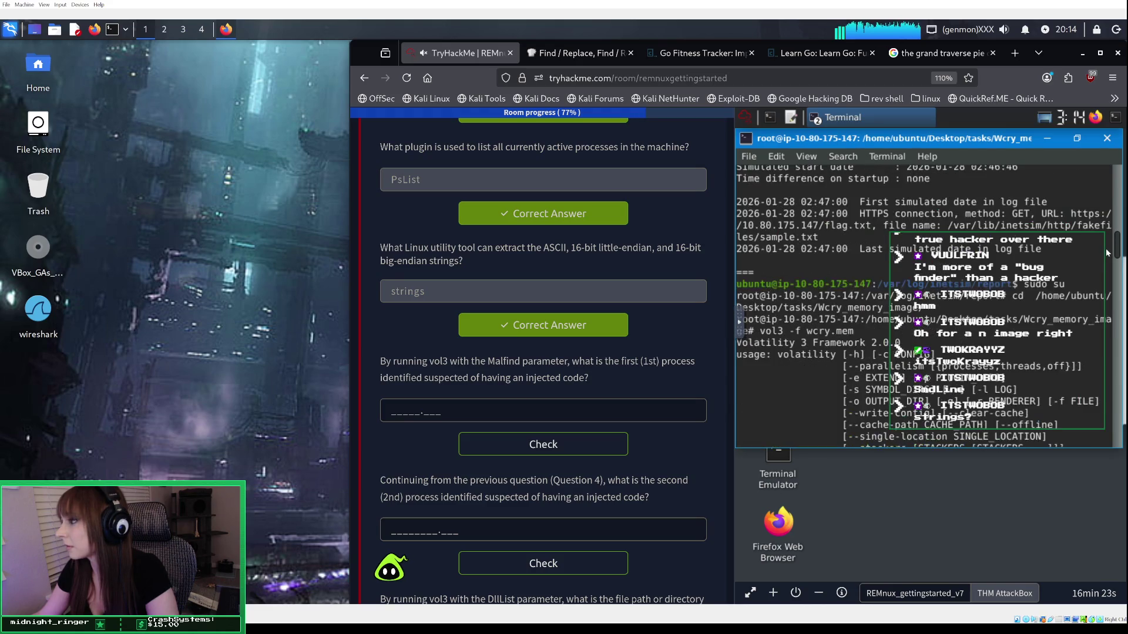
scroll(1108, 252, "down", 1)
scroll(1108, 253, "down", 3)
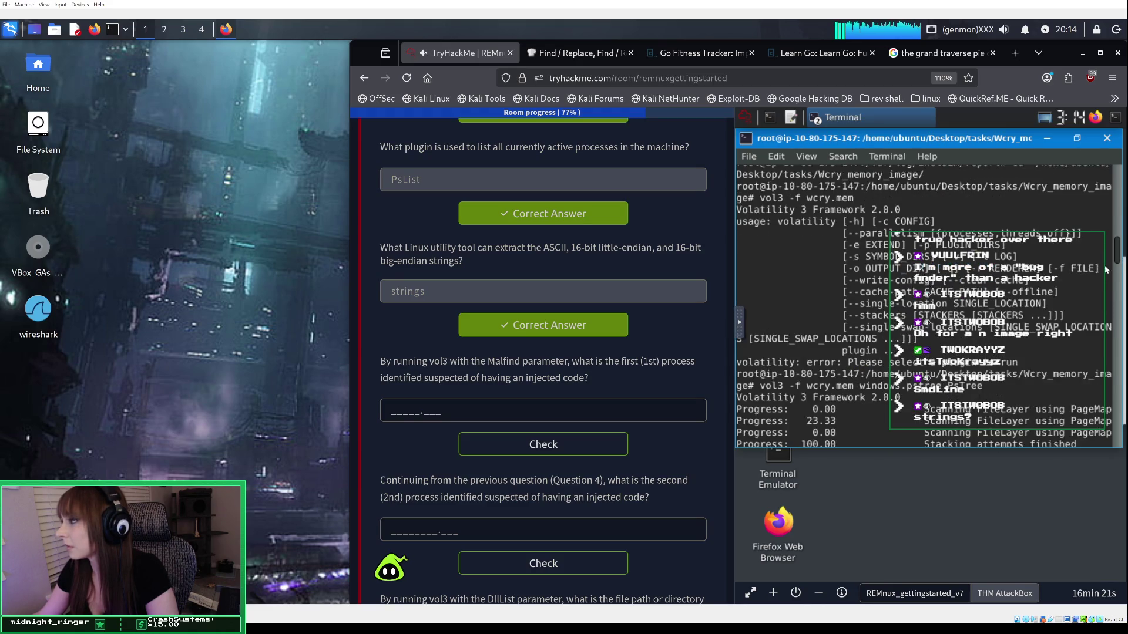
scroll(1106, 280, "down", 1)
scroll(1106, 280, "down", 5)
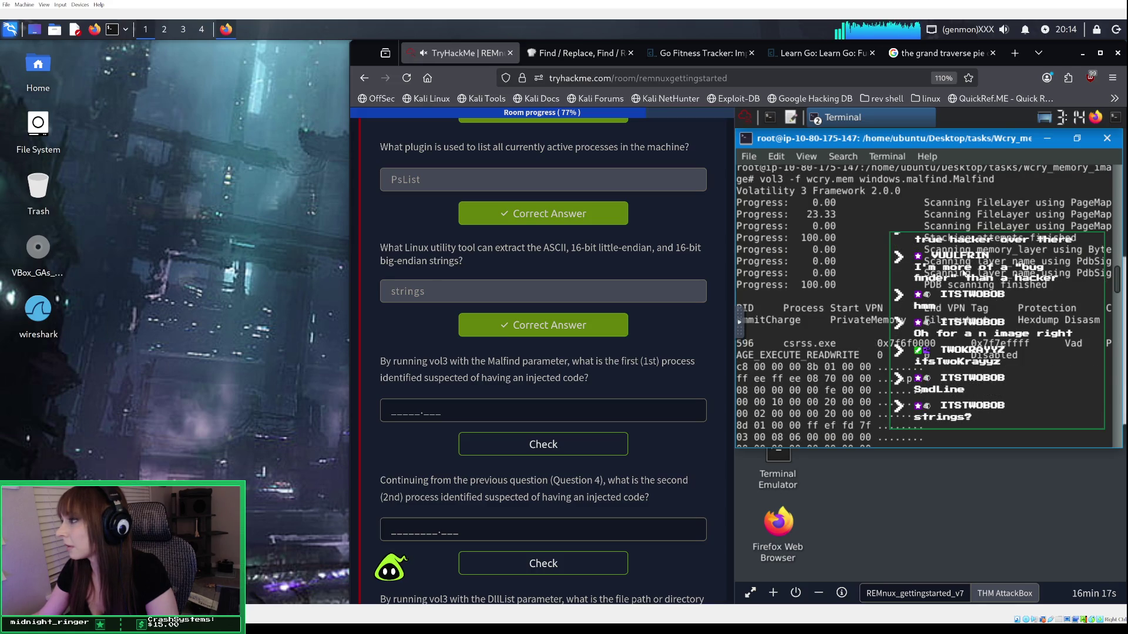
scroll(963, 273, "up", 1)
scroll(963, 273, "up", 3)
scroll(921, 291, "up", 3)
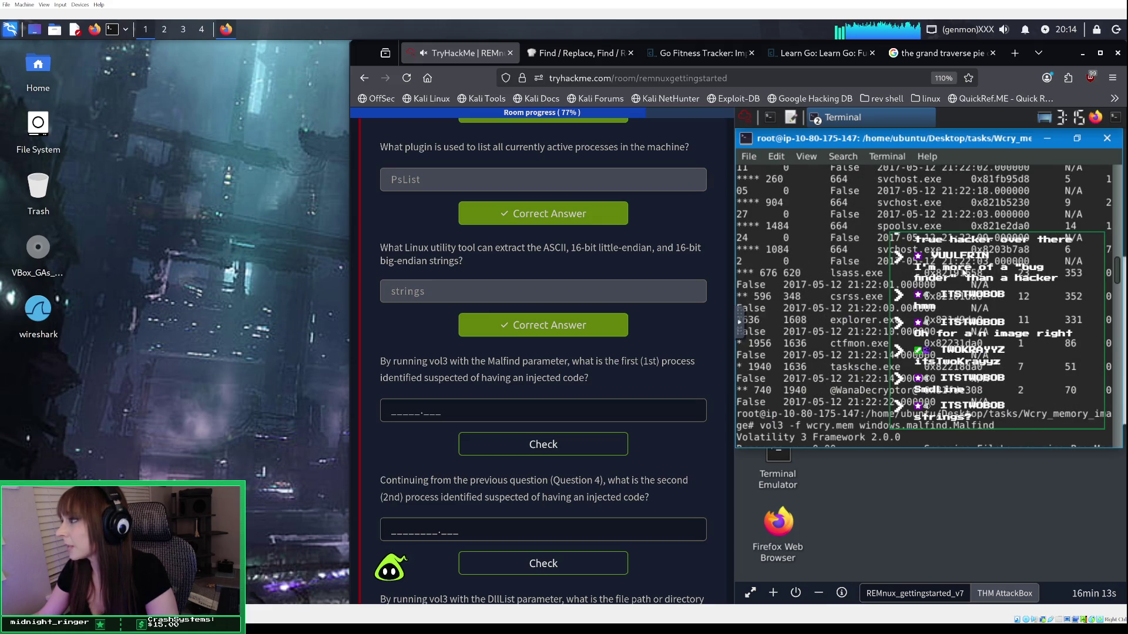
scroll(921, 292, "up", 1)
scroll(962, 272, "up", 3)
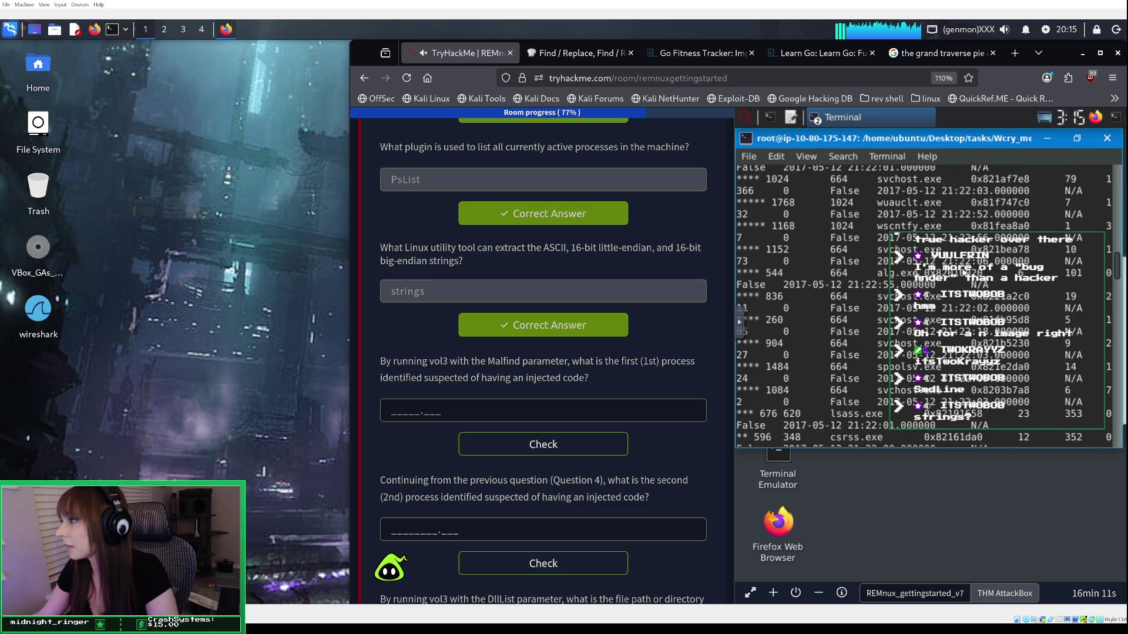
scroll(963, 271, "up", 3)
scroll(963, 271, "up", 3)
scroll(964, 271, "up", 4)
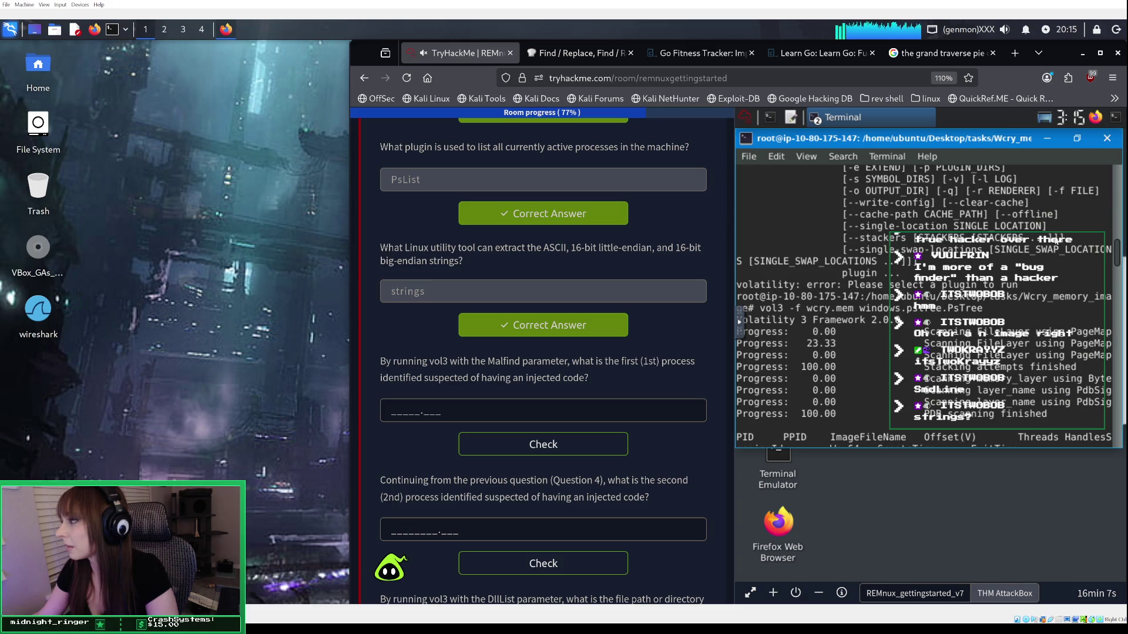
scroll(1098, 242, "down", 1)
scroll(1118, 255, "down", 1)
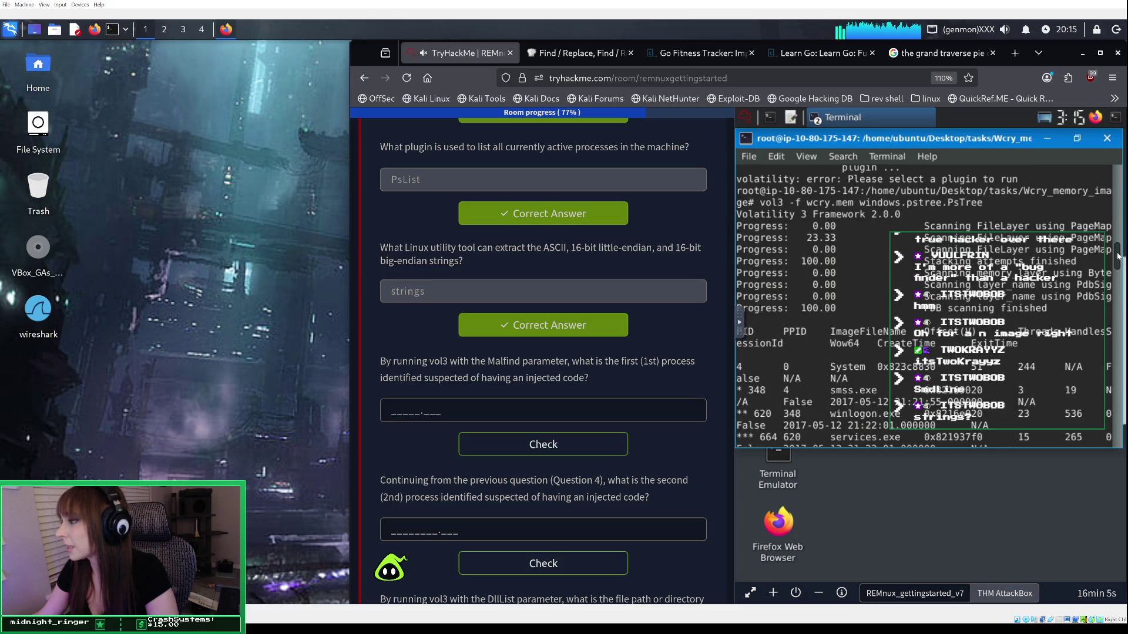
scroll(1118, 256, "down", 4)
scroll(1118, 256, "down", 1)
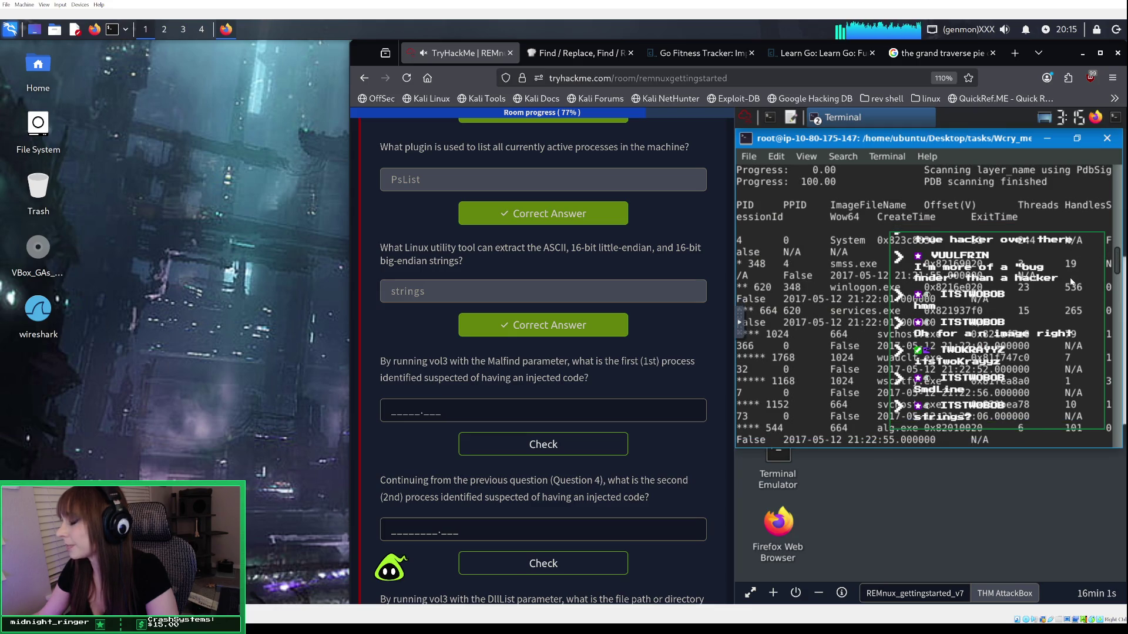
scroll(1070, 278, "down", 2)
scroll(1070, 278, "down", 5)
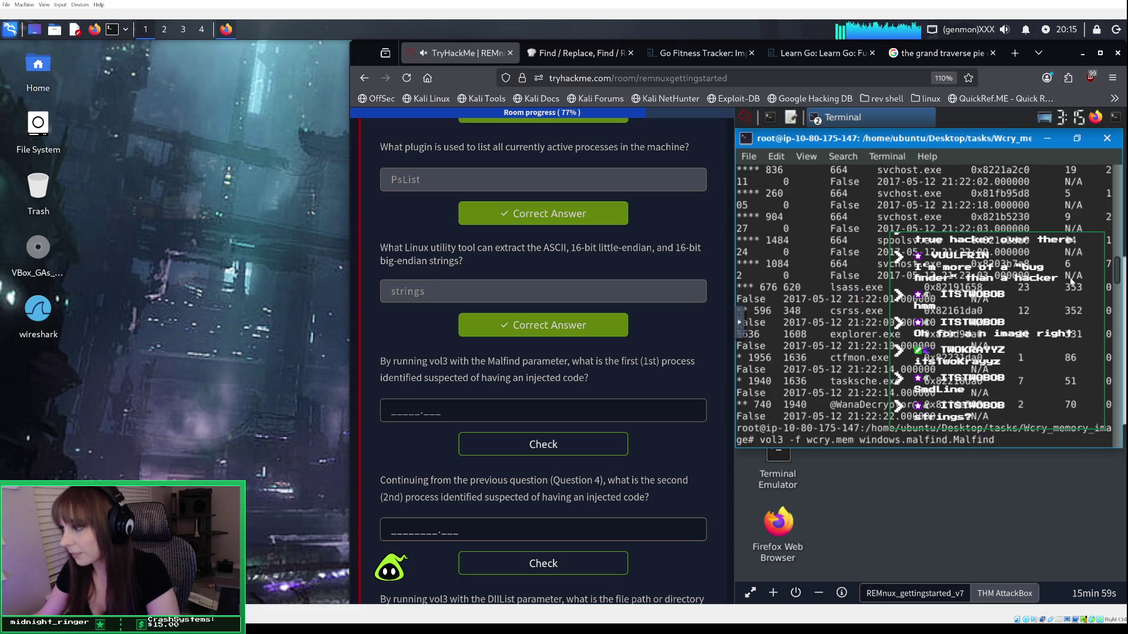
key("Return")
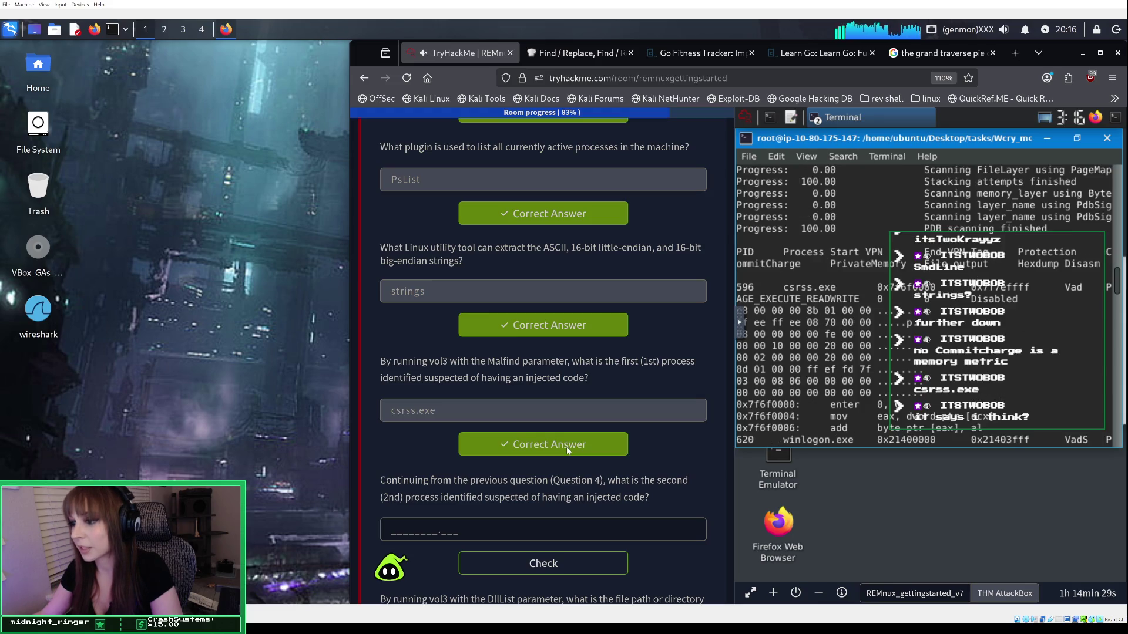
scroll(881, 407, "down", 1)
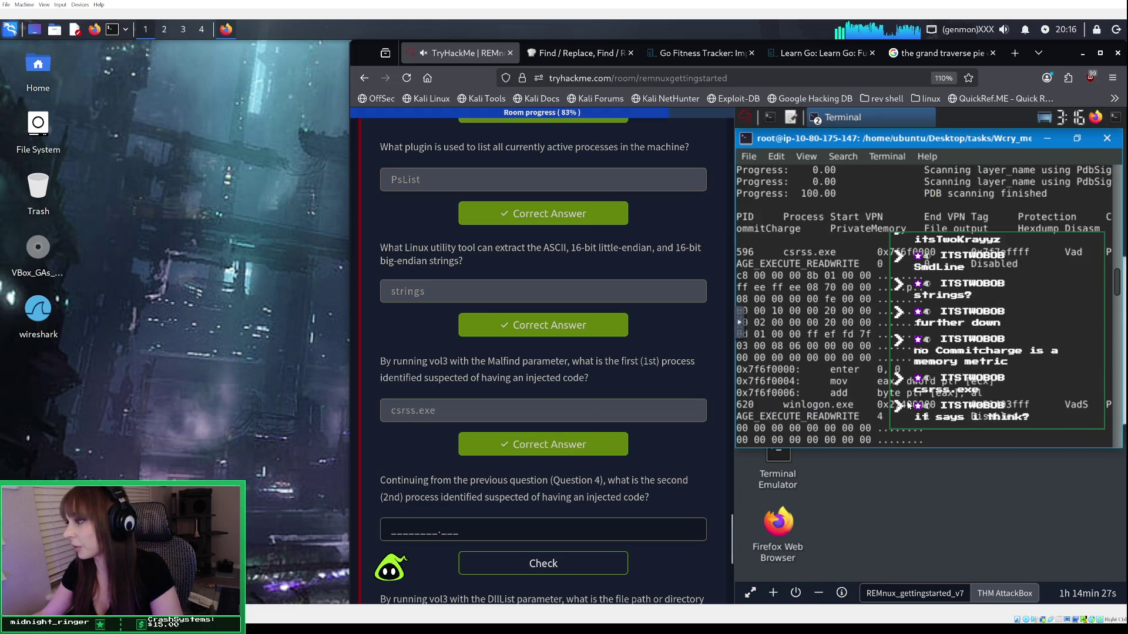
scroll(908, 405, "down", 1)
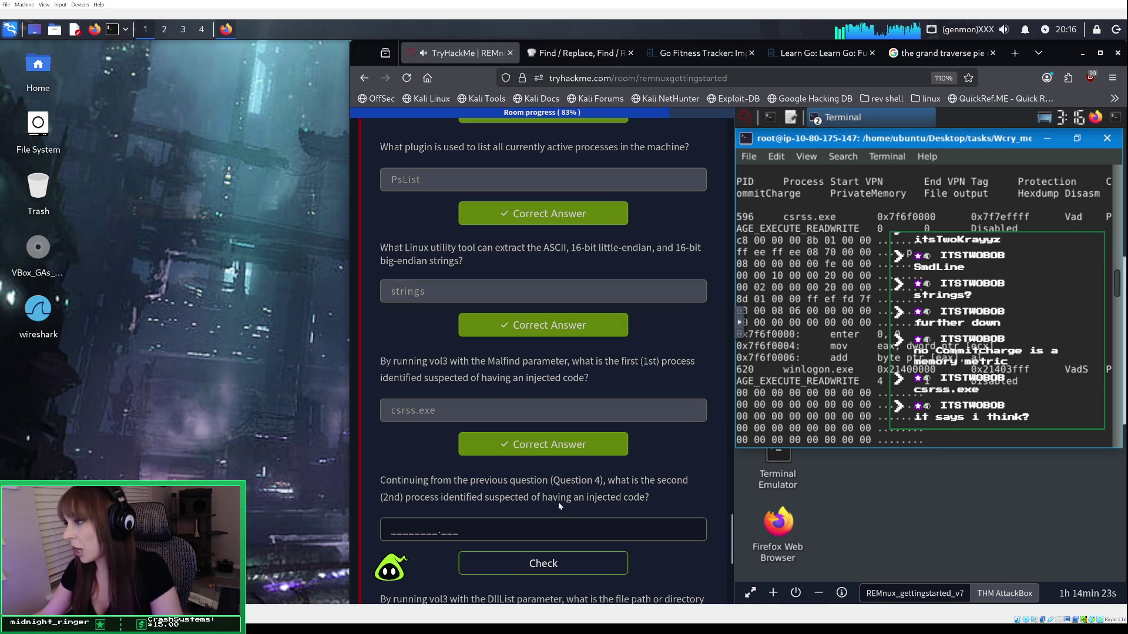
Step: Submit winlogon.exe as the second injected-code process answer, marked correct
left_click(541, 529)
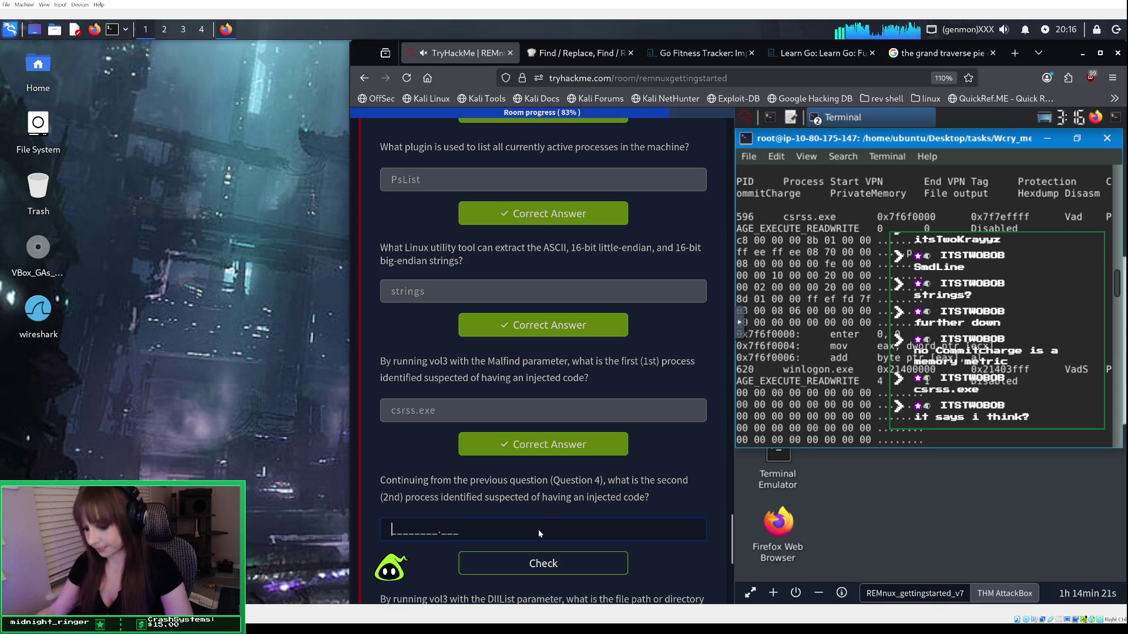
type("winlogon.exe")
key("Return")
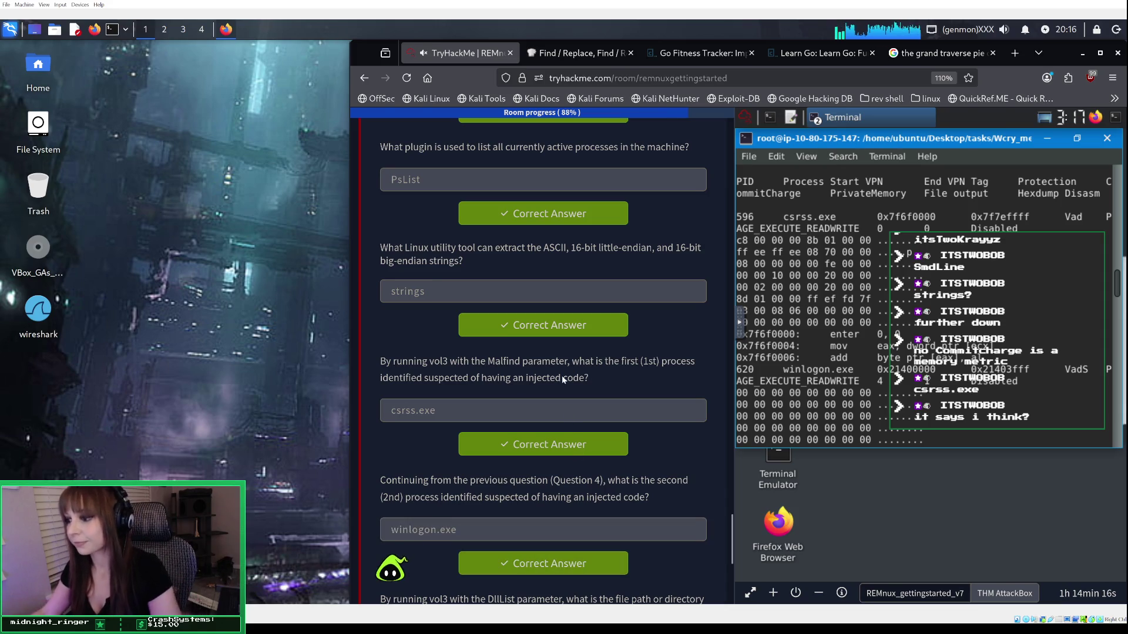
scroll(561, 375, "down", 3)
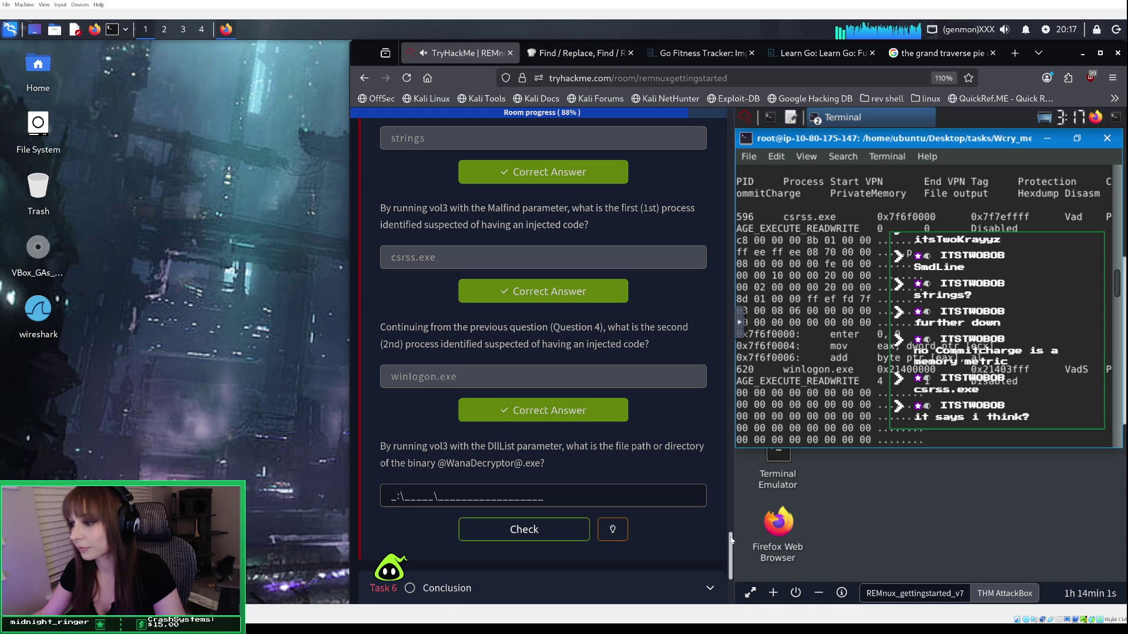
left_click_drag(732, 517, 695, 213)
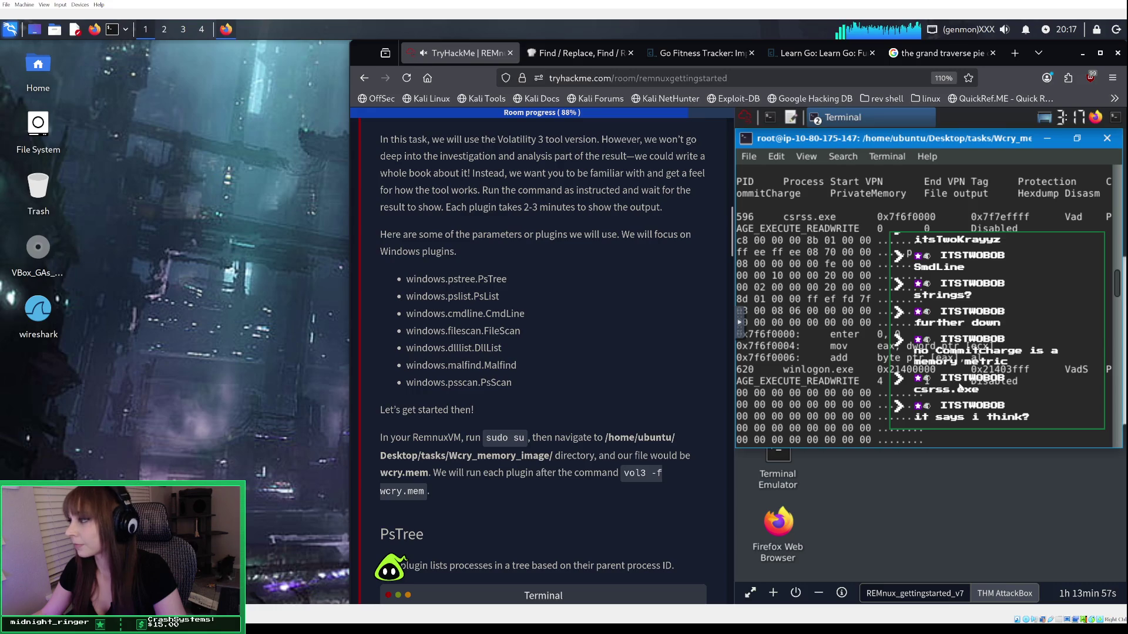
scroll(1081, 318, "down", 4)
scroll(1117, 300, "down", 2)
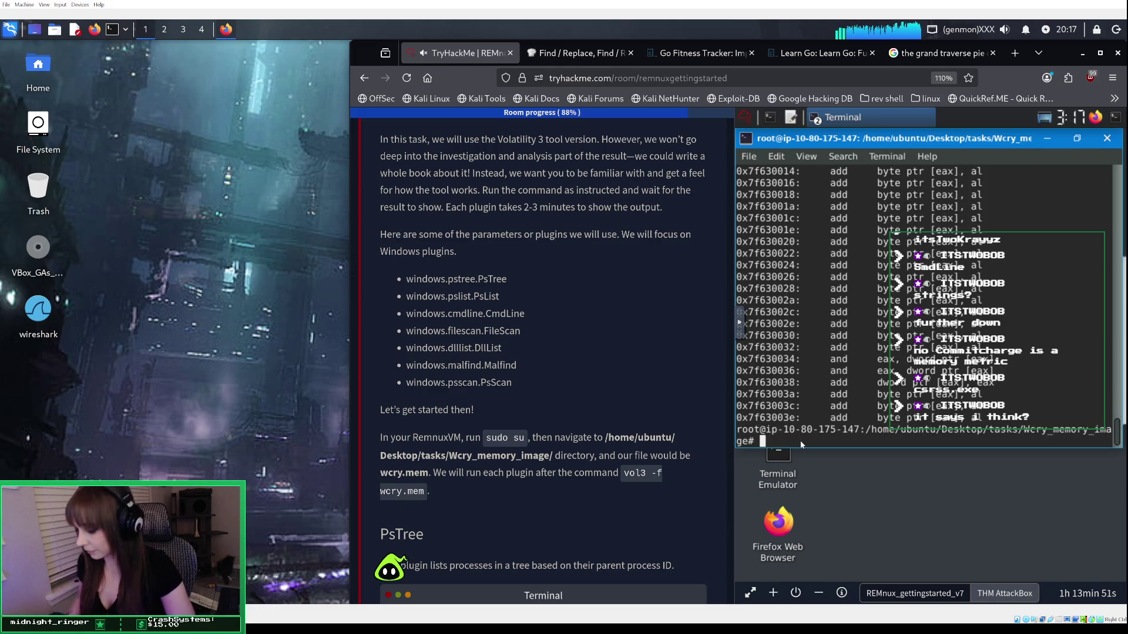
Step: Replace the Malfind plugin with windows.dlllist.DllList and run it on wcry.mem
key("Up")
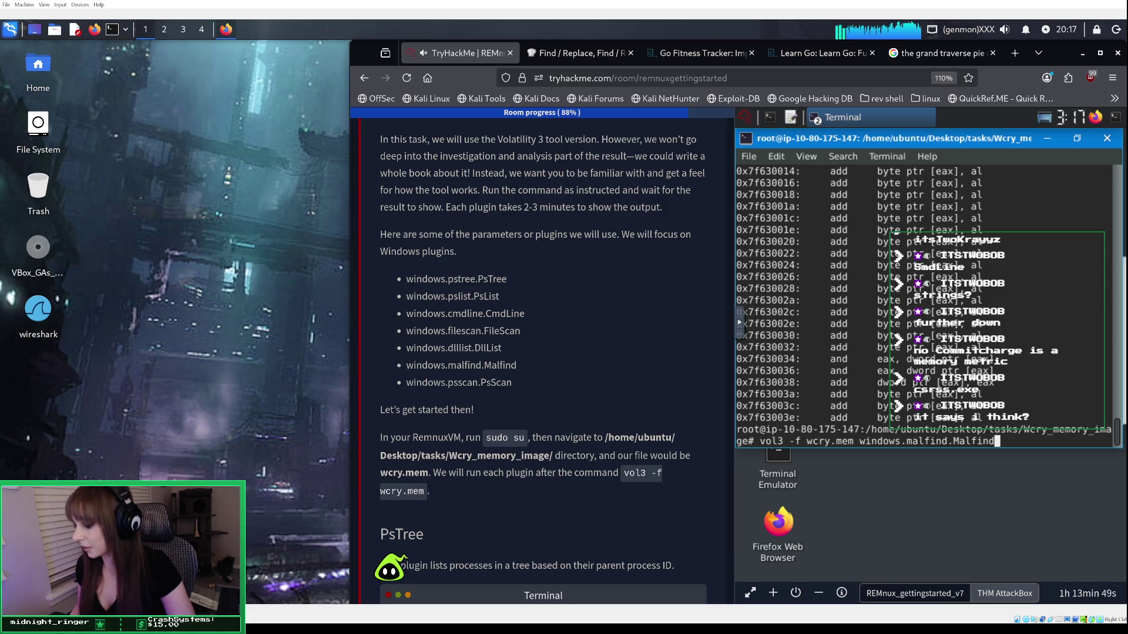
key("BackSpace")
key("BackSpace")
key("BackSpace")
key("BackSpace")
key("BackSpace")
key("BackSpace")
key("BackSpace")
key("BackSpace")
key("BackSpace")
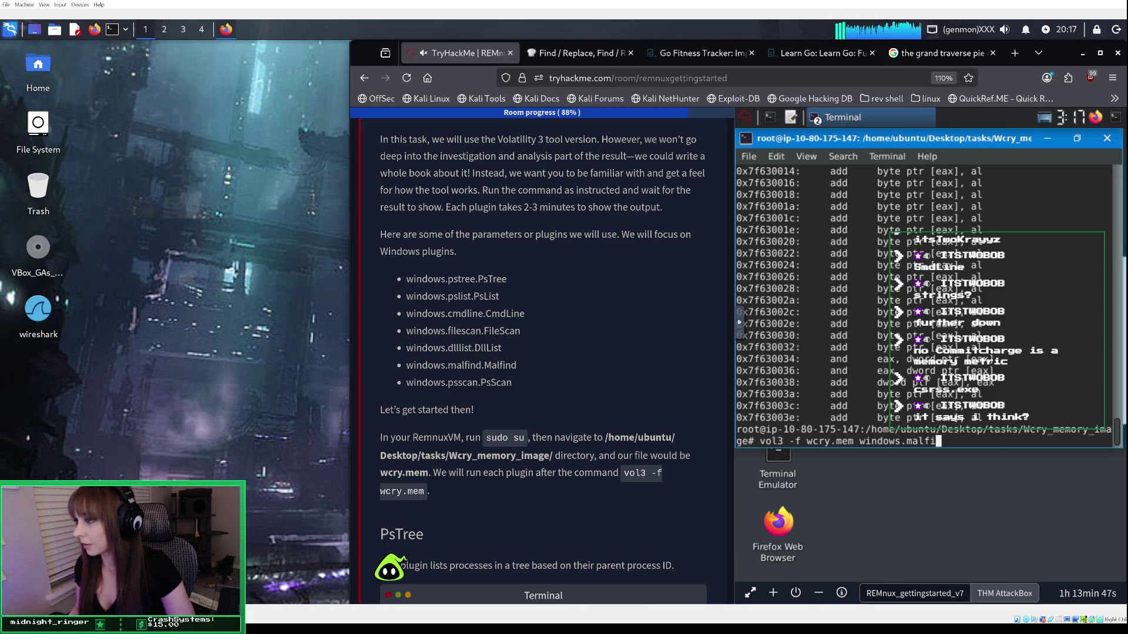
key("BackSpace")
key("BackSpace")
key("BackSpace")
key("BackSpace")
key("BackSpace")
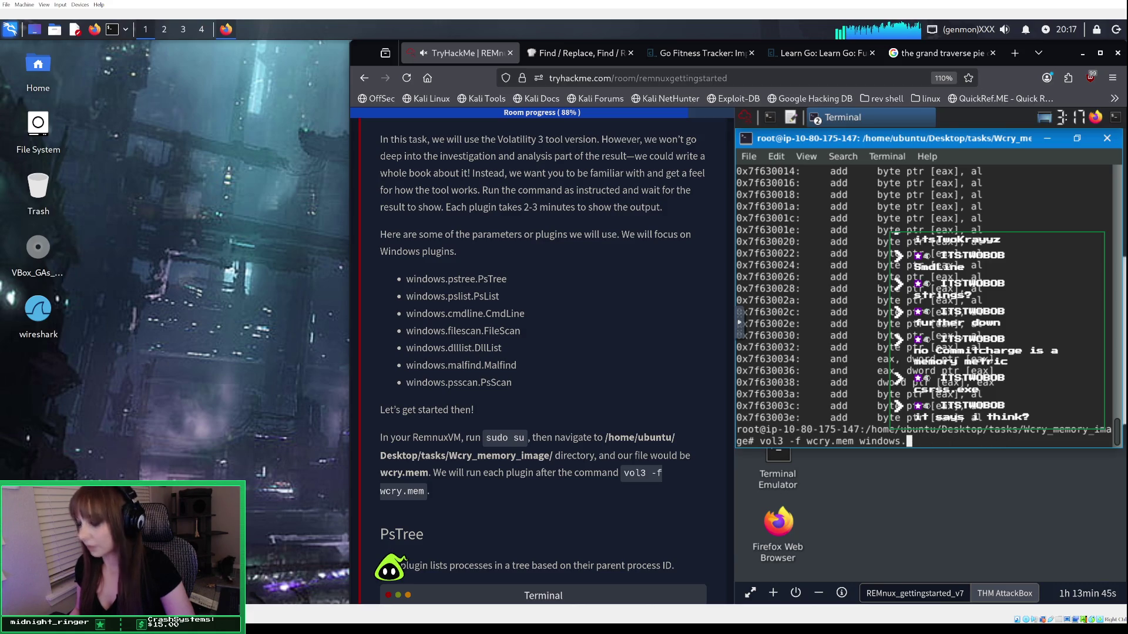
type("dlllist")
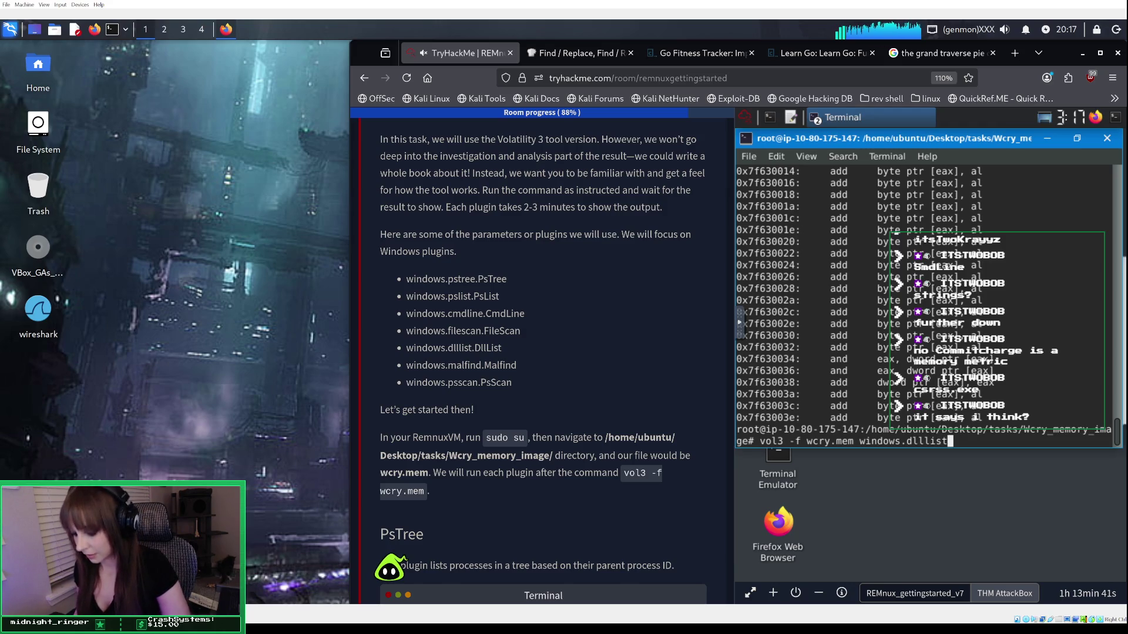
type(".D")
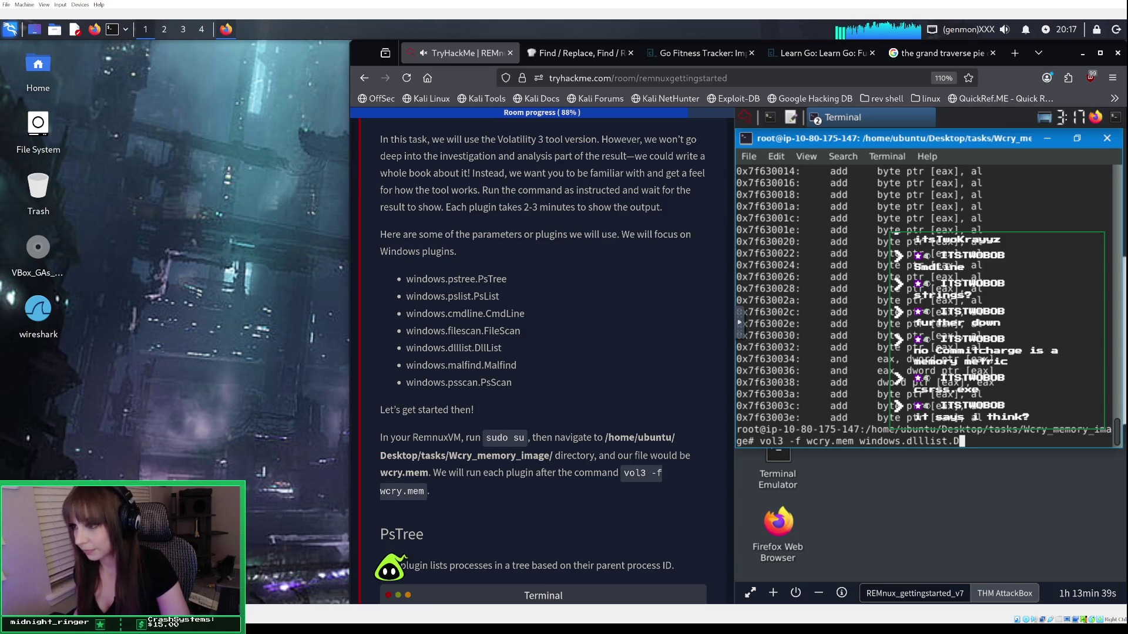
type("llL")
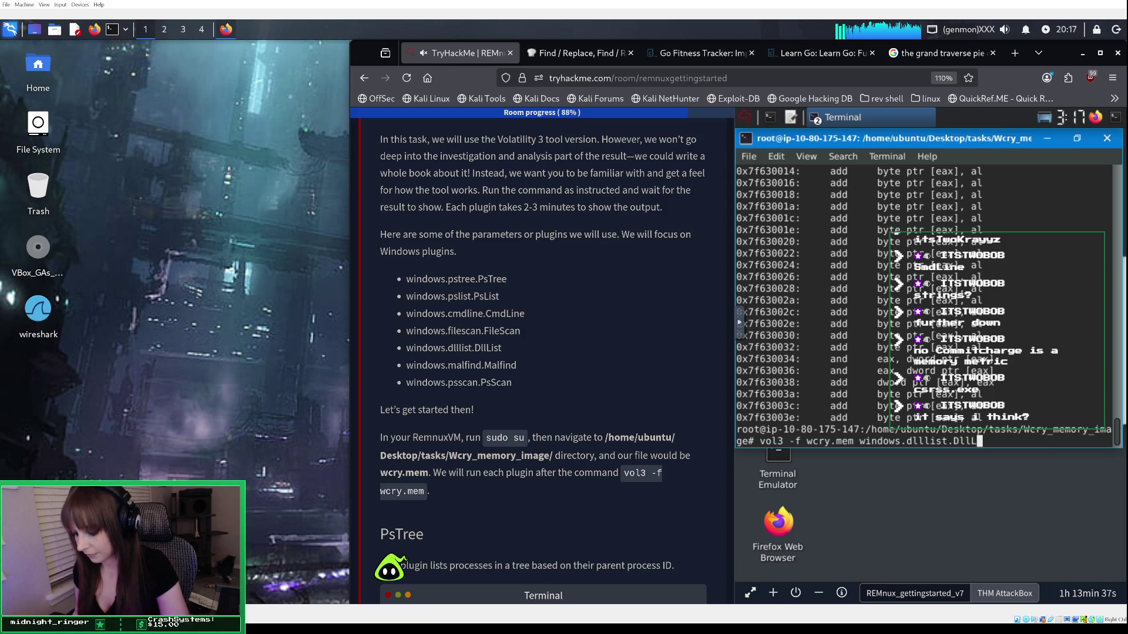
type("ist")
key("Return")
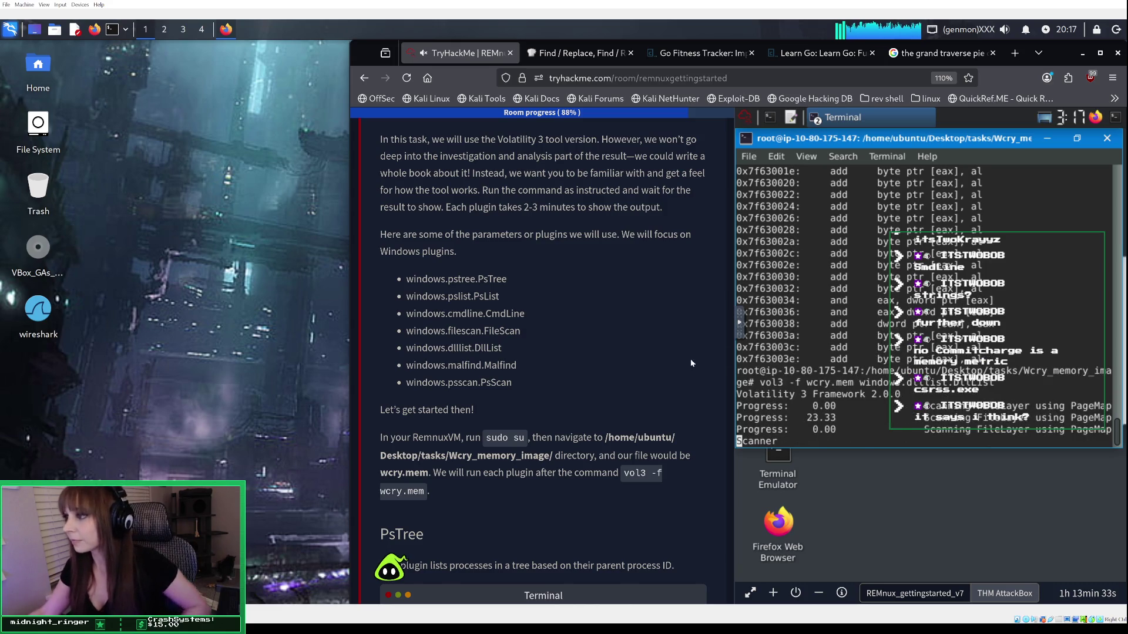
scroll(677, 410, "down", 2)
scroll(676, 409, "down", 3)
scroll(677, 410, "down", 2)
scroll(676, 410, "down", 3)
scroll(676, 409, "down", 3)
scroll(676, 410, "down", 2)
scroll(675, 410, "down", 2)
scroll(675, 409, "down", 3)
scroll(676, 410, "down", 3)
scroll(676, 409, "down", 3)
scroll(676, 409, "down", 1)
scroll(676, 410, "down", 2)
scroll(676, 409, "down", 2)
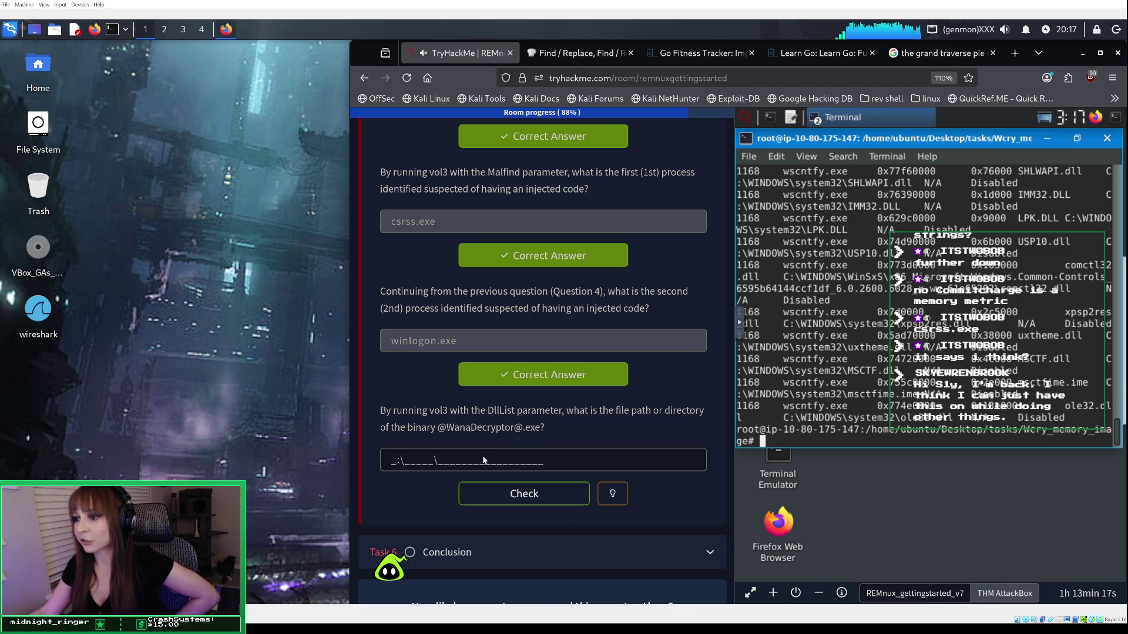
scroll(482, 458, "down", 1)
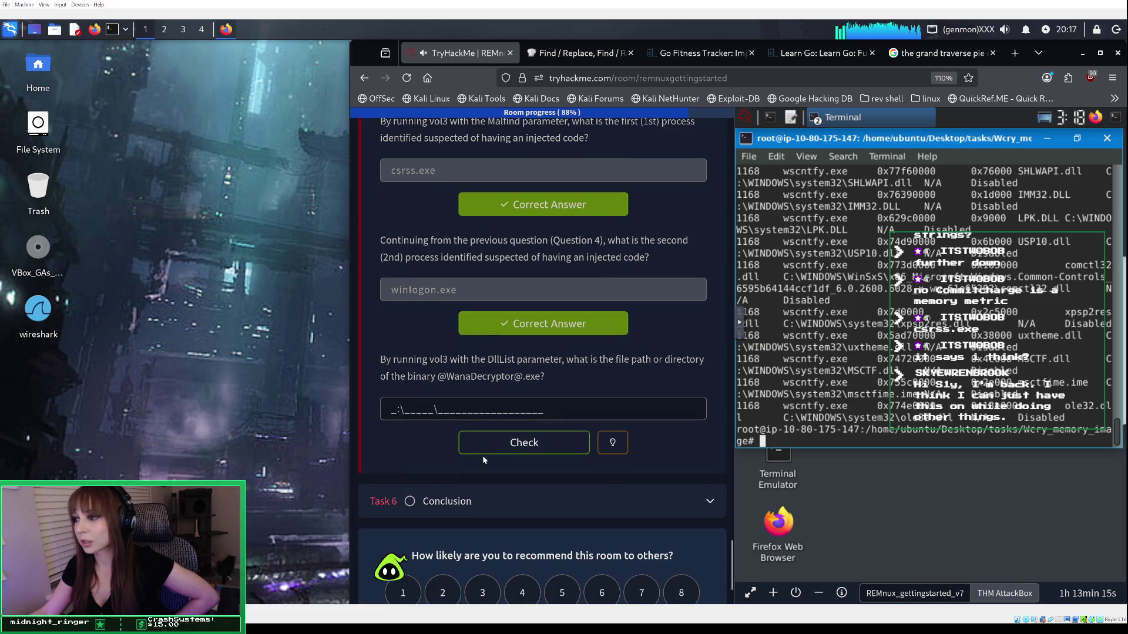
left_click(763, 415)
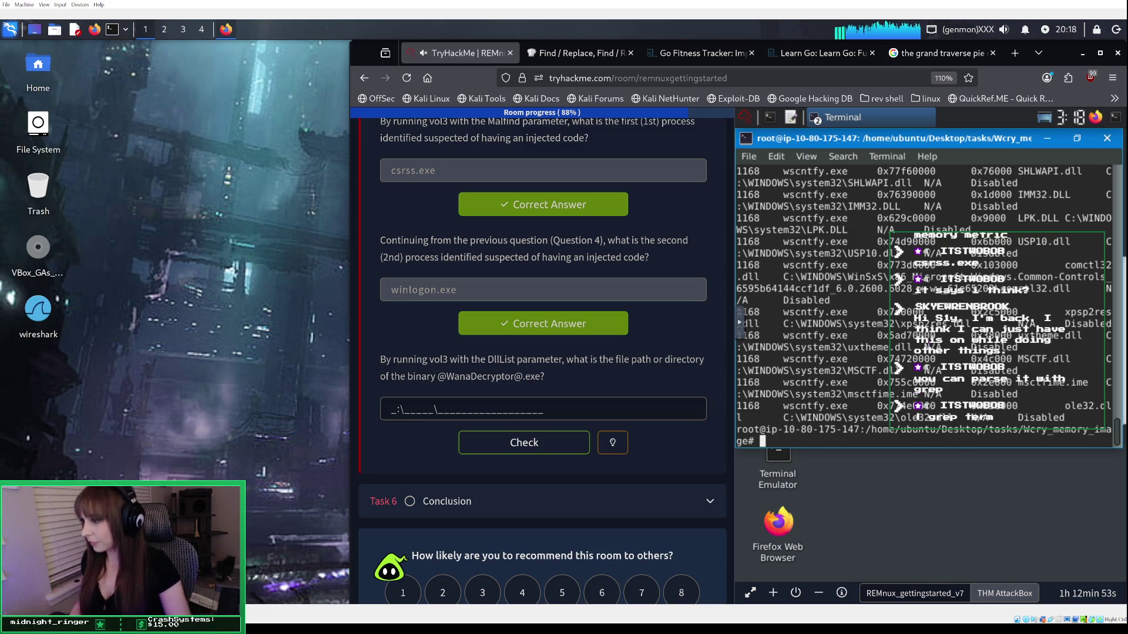
key("Up")
type("| ")
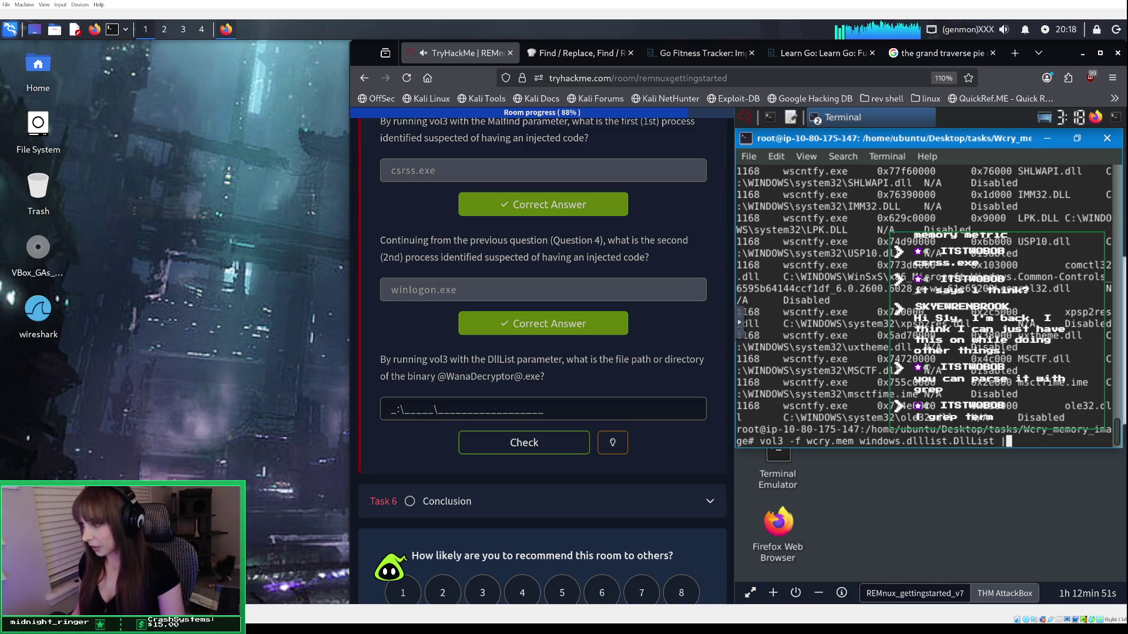
type("grep")
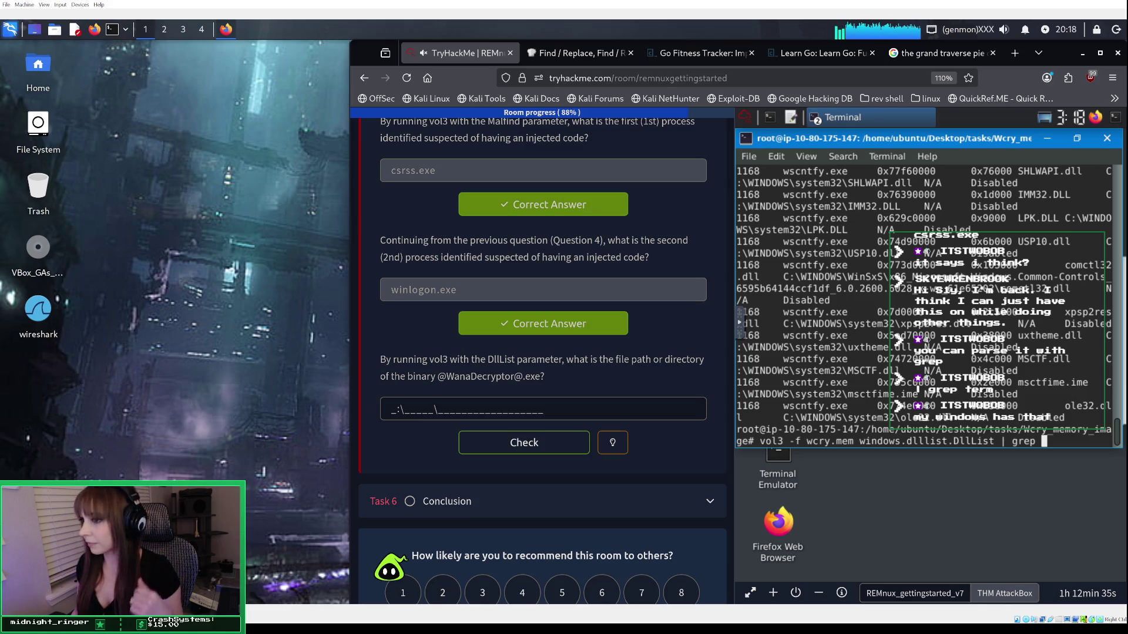
type("-")
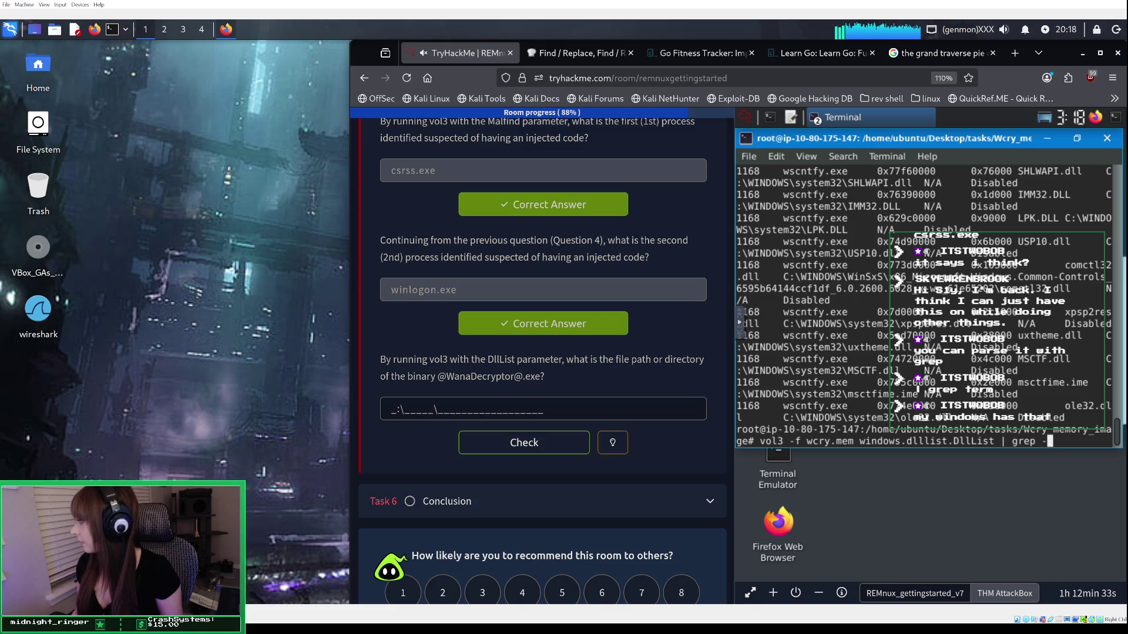
key("BackSpace")
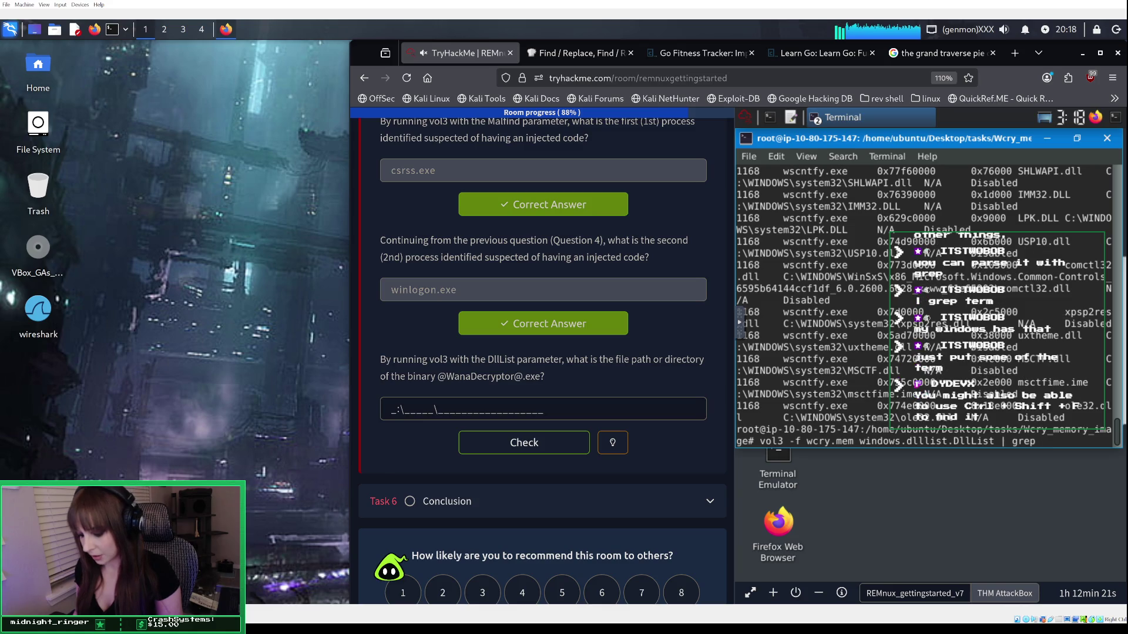
type("@W")
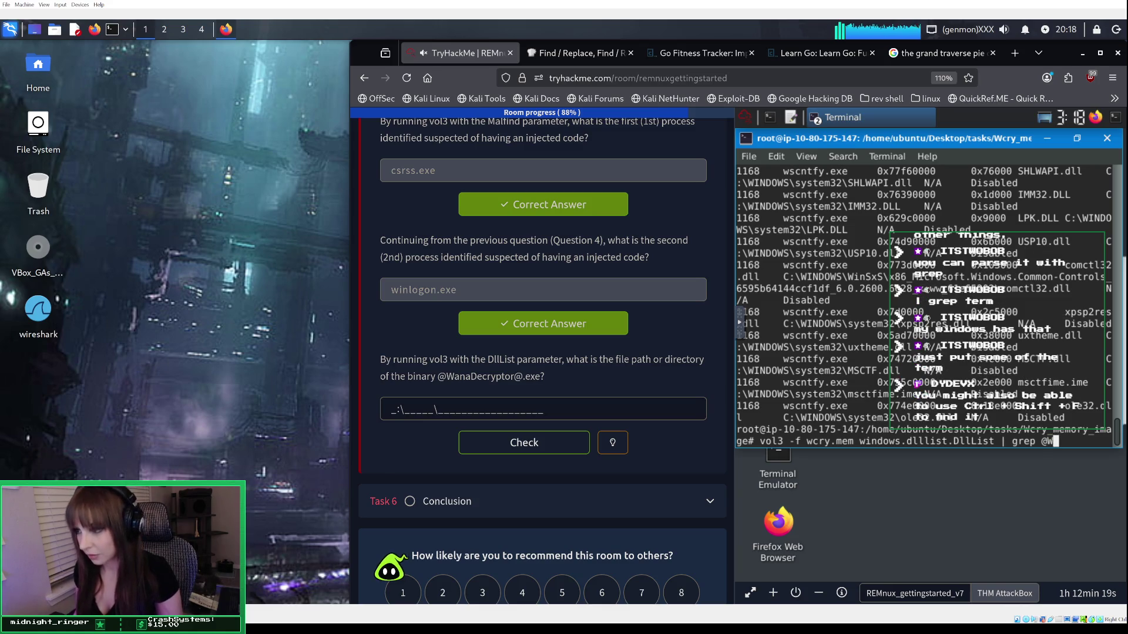
type("ana")
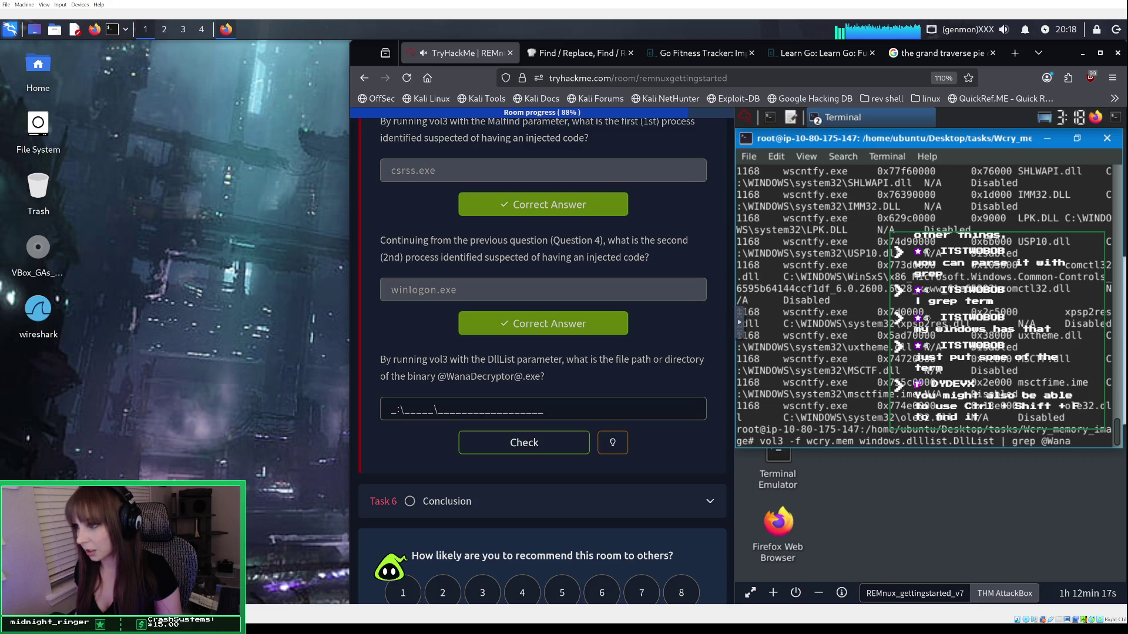
type("D")
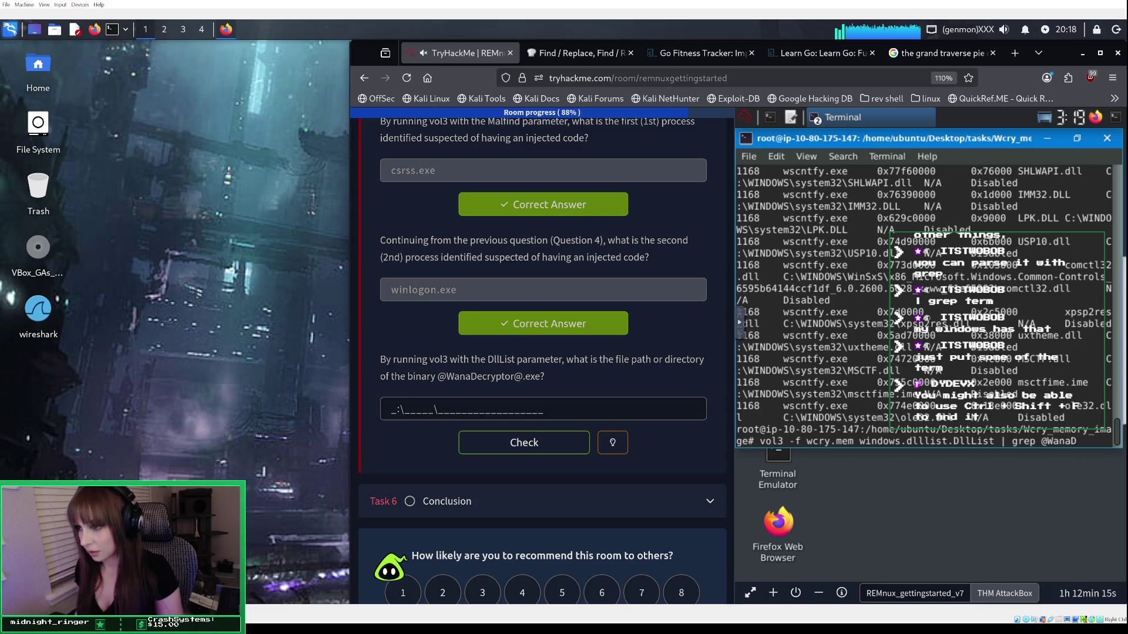
type("ecryp")
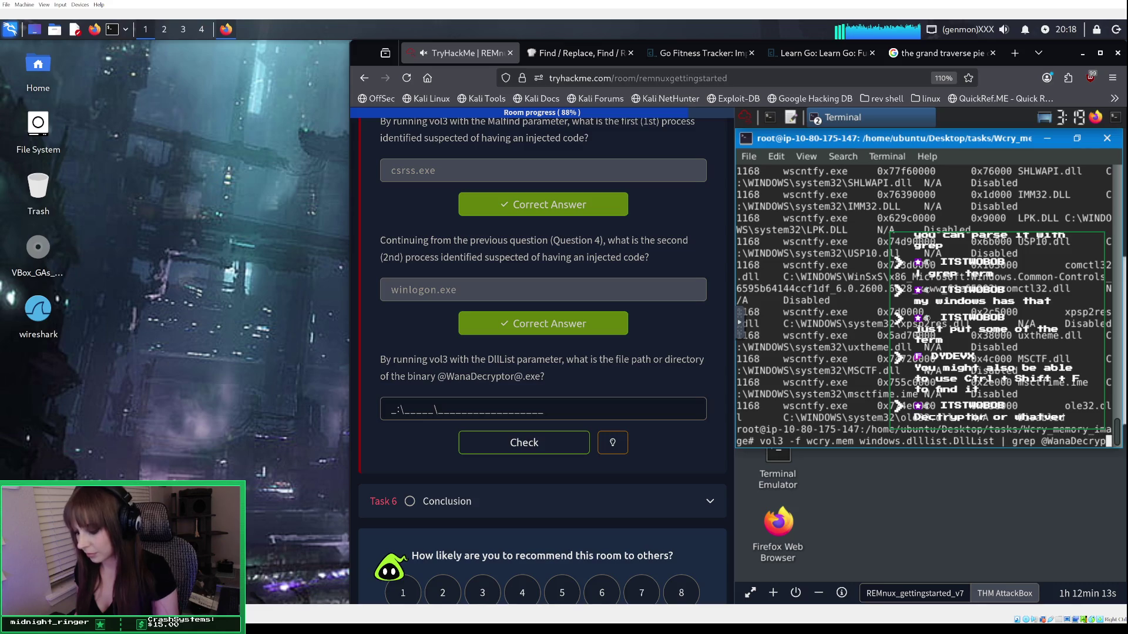
type("tor")
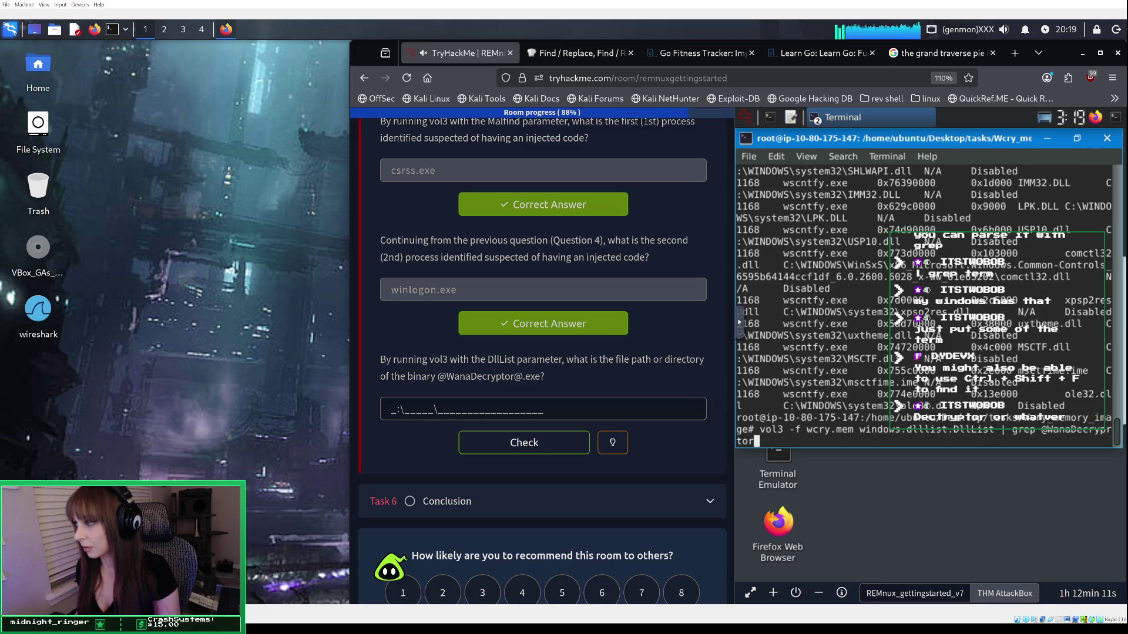
Step: Run the grep-filtered DllList search, then recall it to insert the -n line-number option
key("Return")
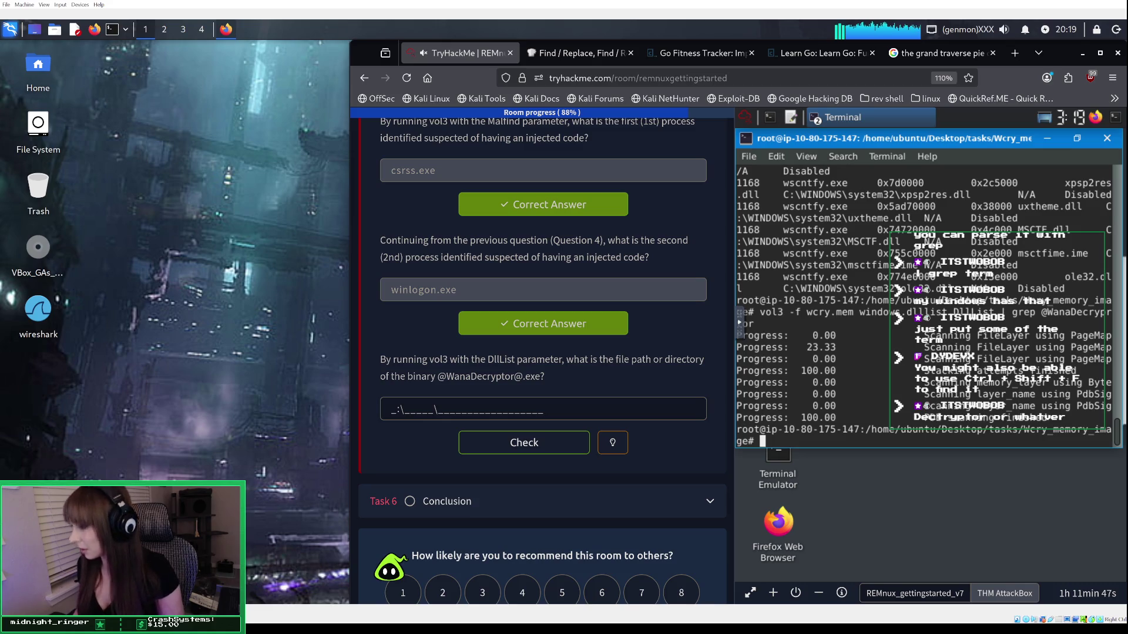
key("Up")
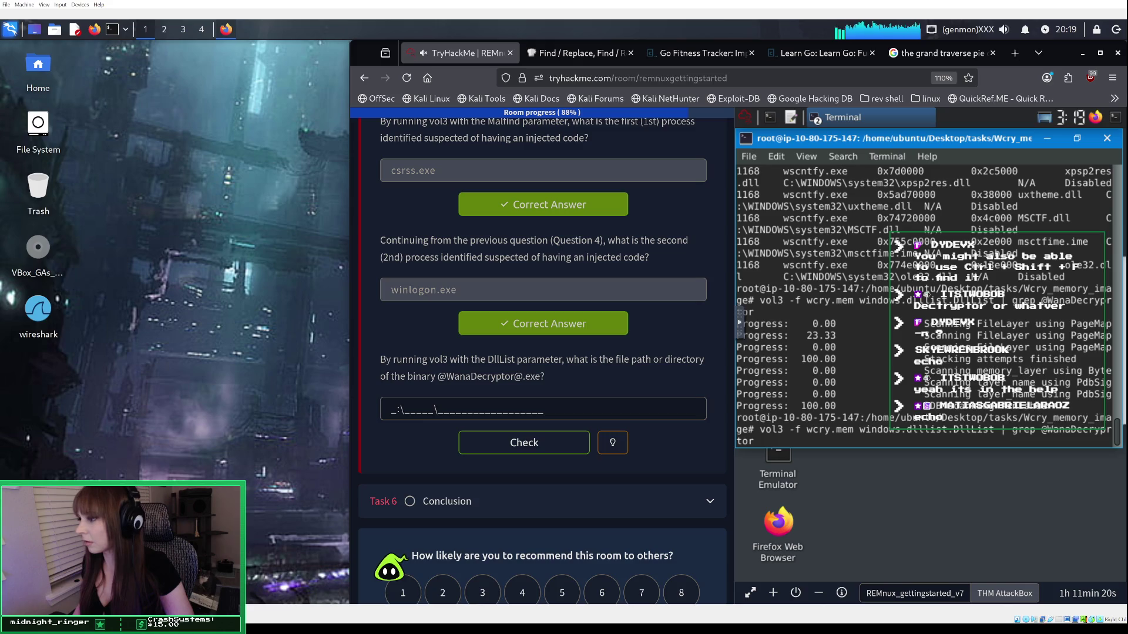
key("Left")
key("Left")
key("Left")
key("Left")
key("Left")
key("Left")
key("Left")
key("Left")
key("Left")
key("Left")
key("Left")
key("Left")
key("Left")
key("Left")
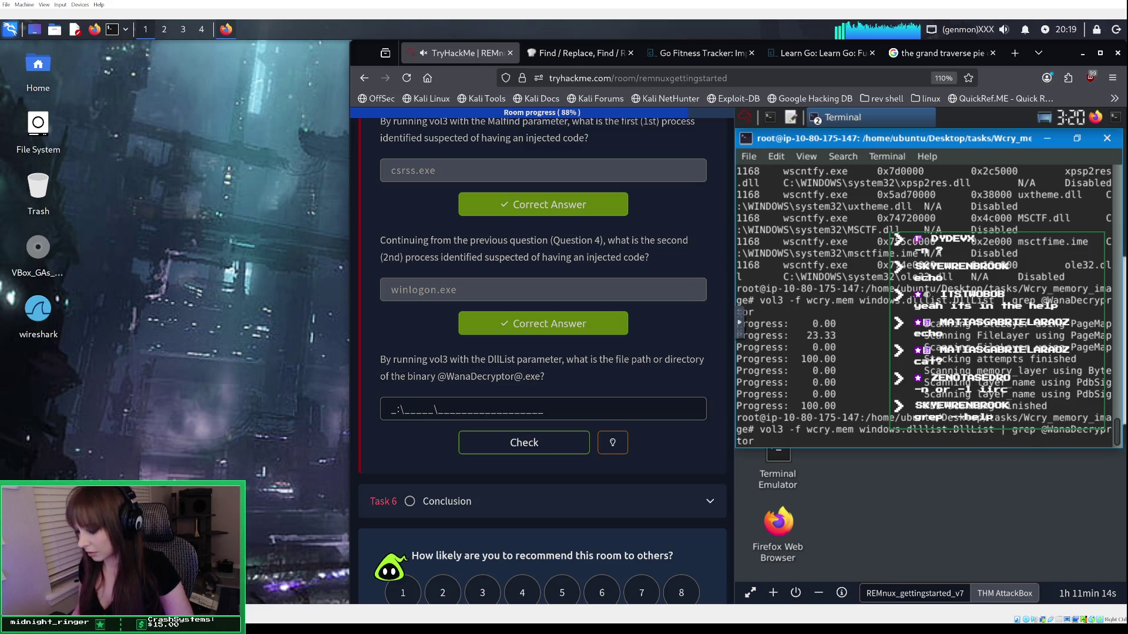
type("-n")
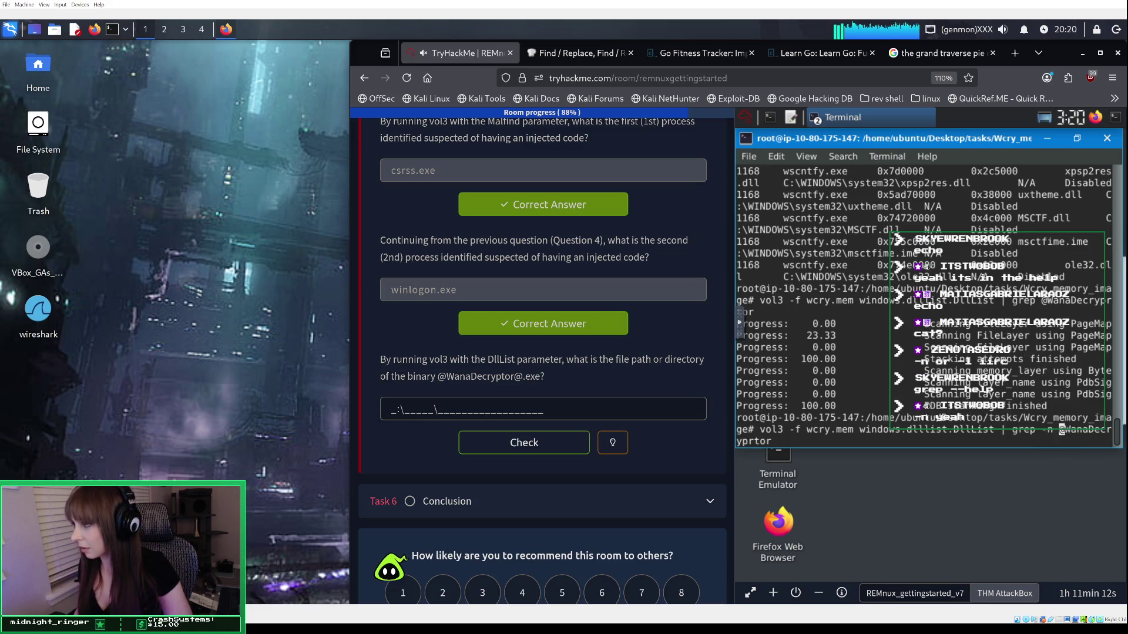
key("Return")
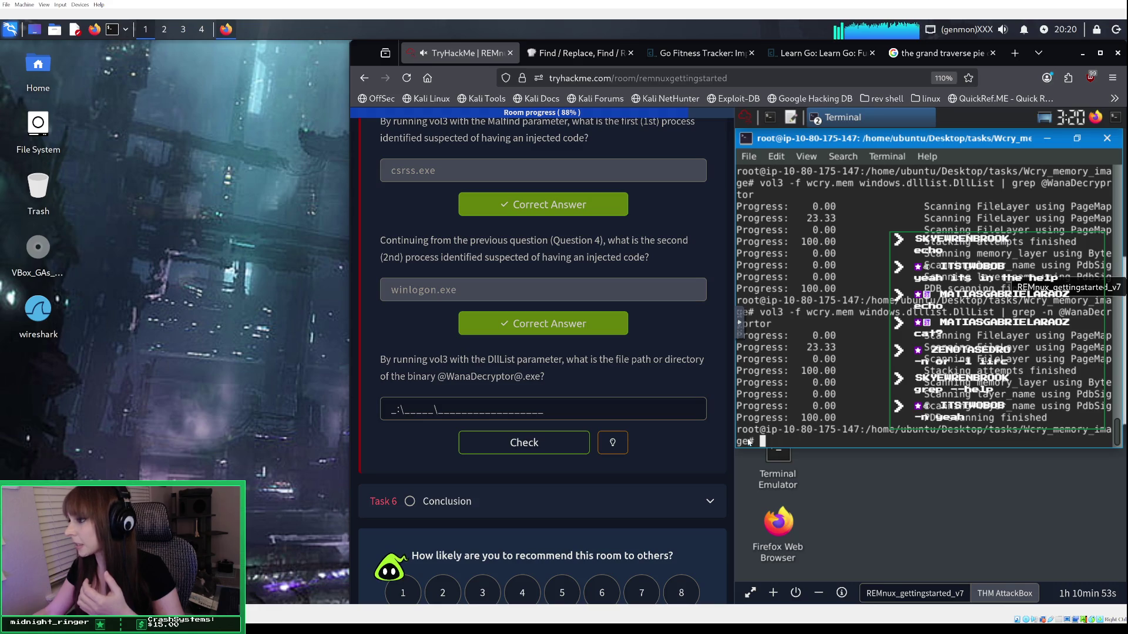
Step: Maximize the browser, rerun the DllList command, and view the AttackBox in a full-screen tab
left_click(1100, 54)
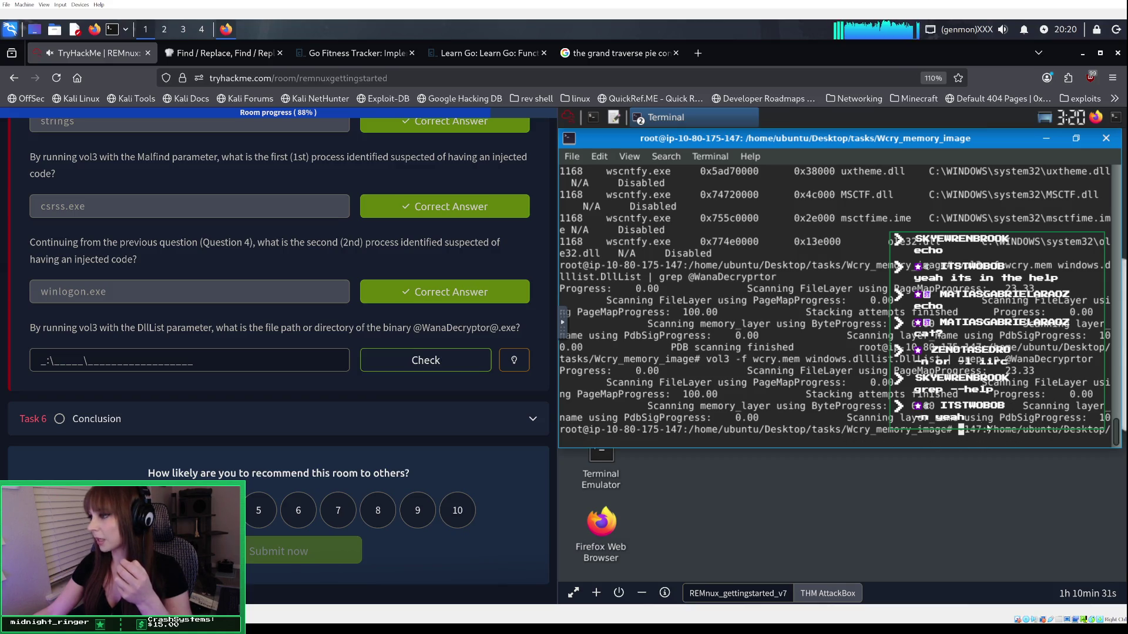
key("Up")
key("Up")
key("Return")
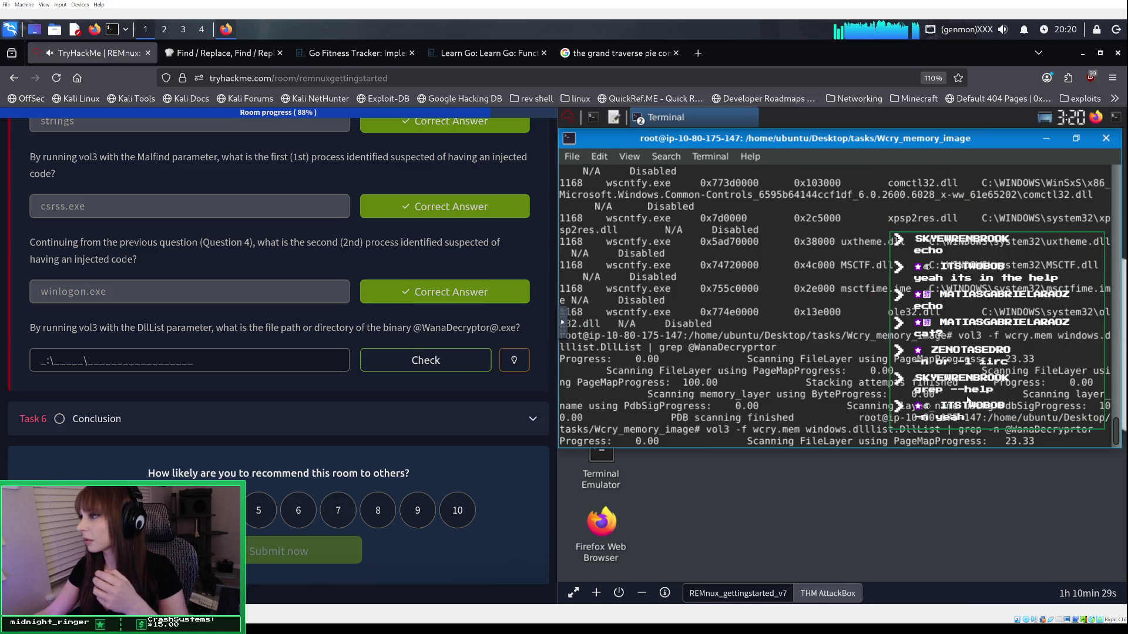
scroll(967, 403, "up", 1)
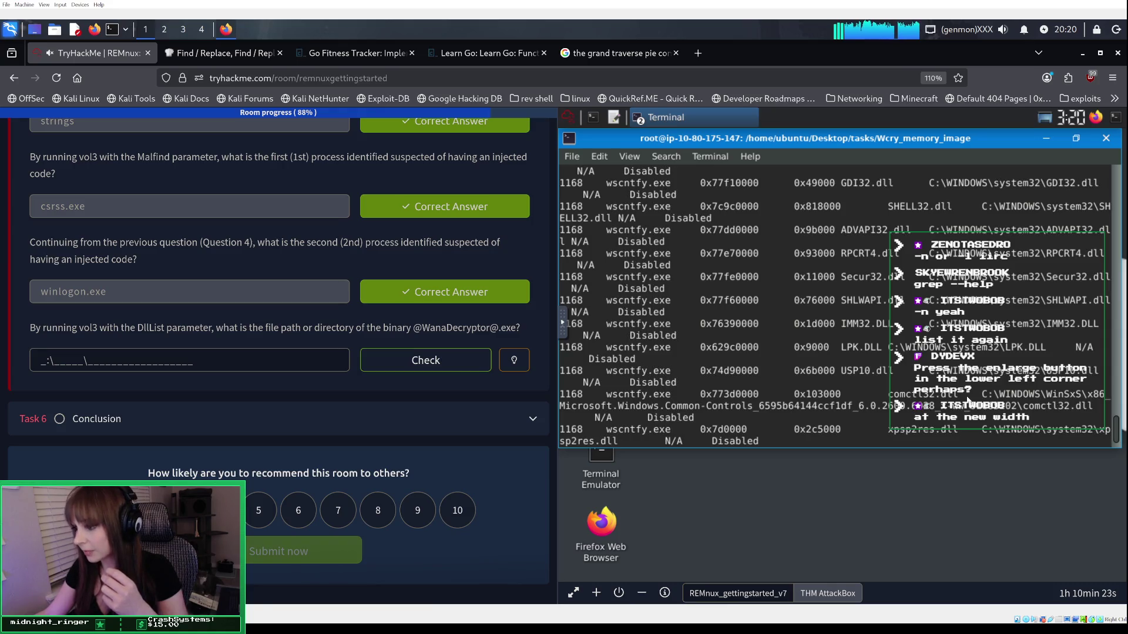
left_click(574, 595)
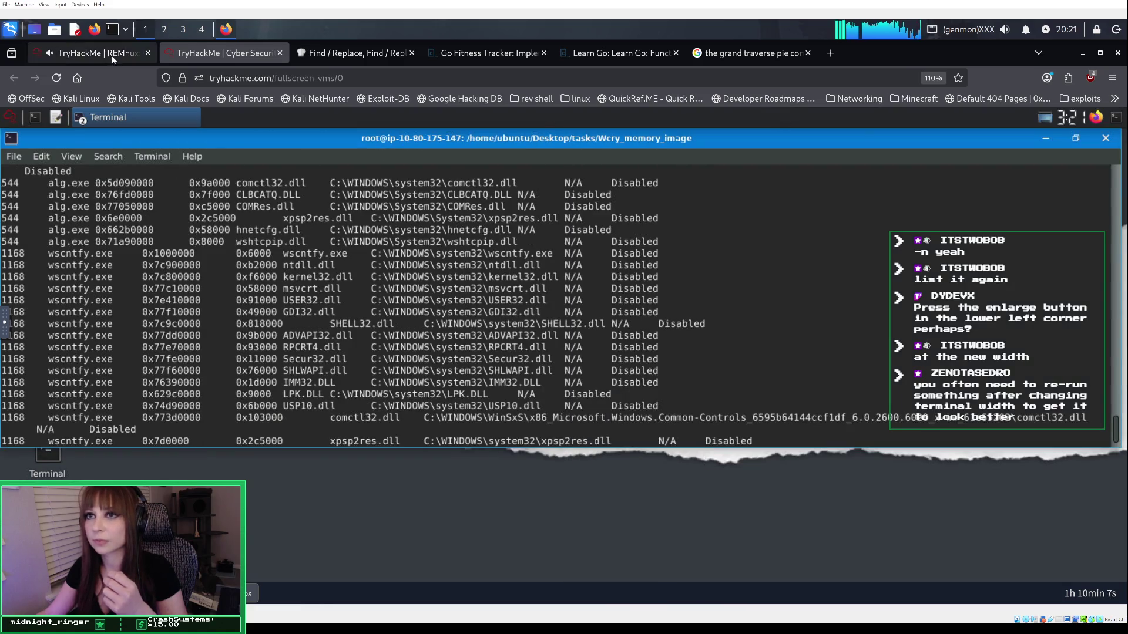
left_click(112, 55)
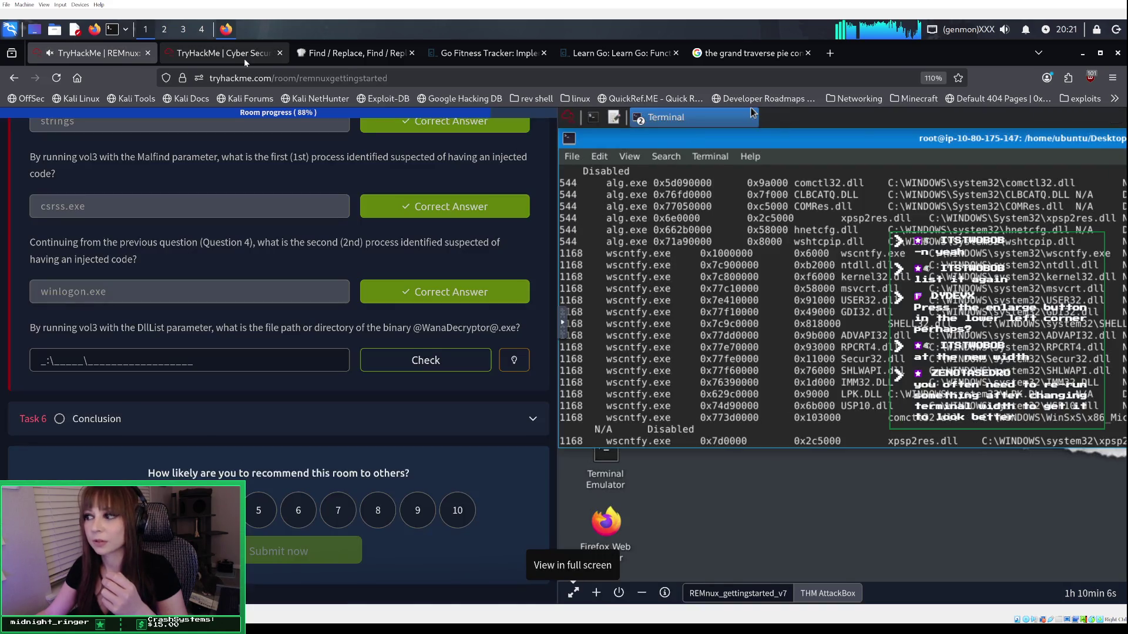
Step: Close the full-screen AttackBox tab and rerun the vol3 DllList search in the split-view terminal
left_click(279, 53)
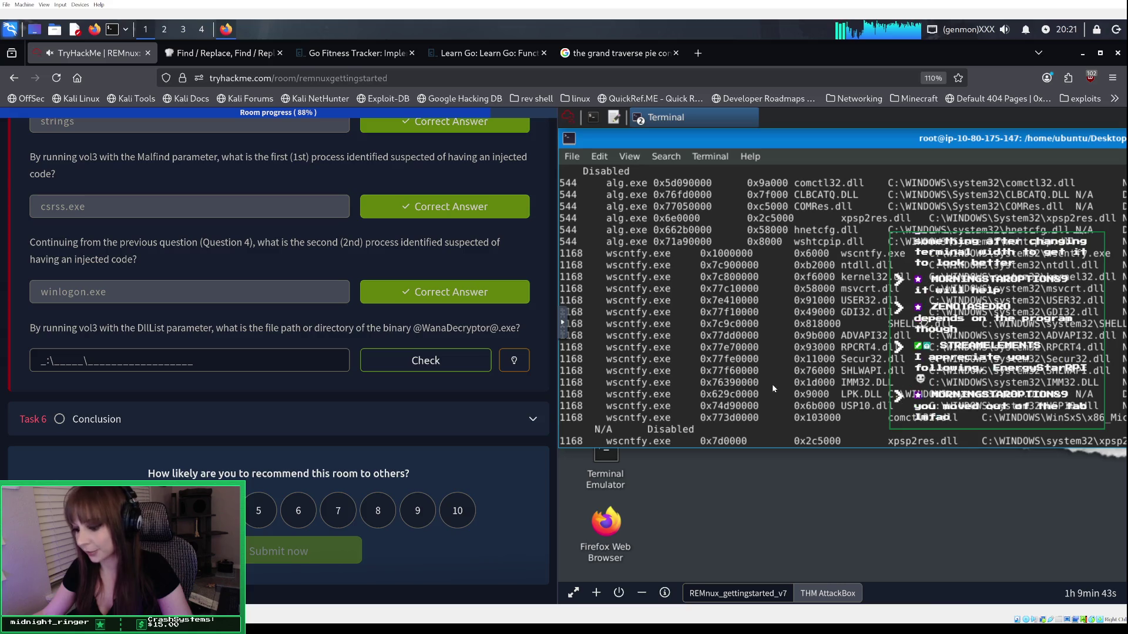
key("Return")
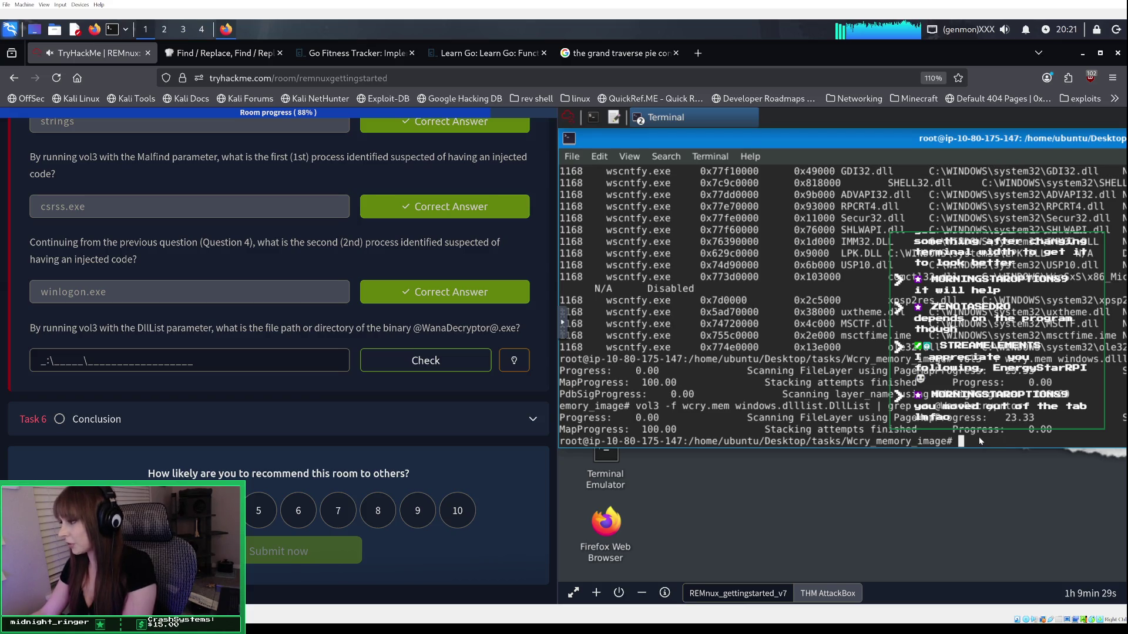
key("Up")
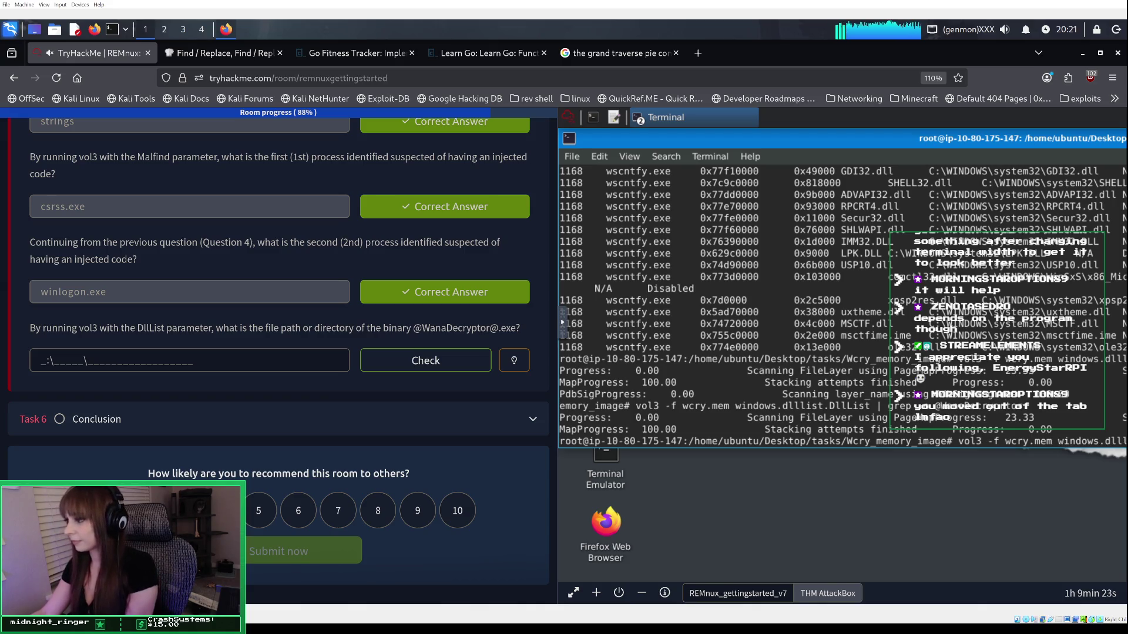
key("Return")
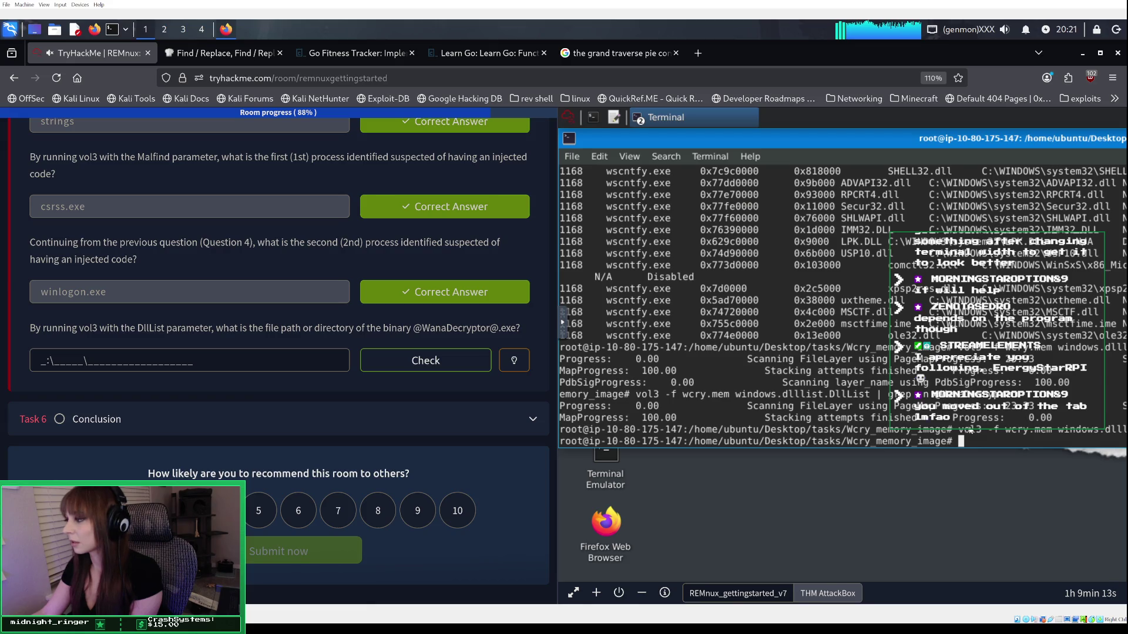
key("Up")
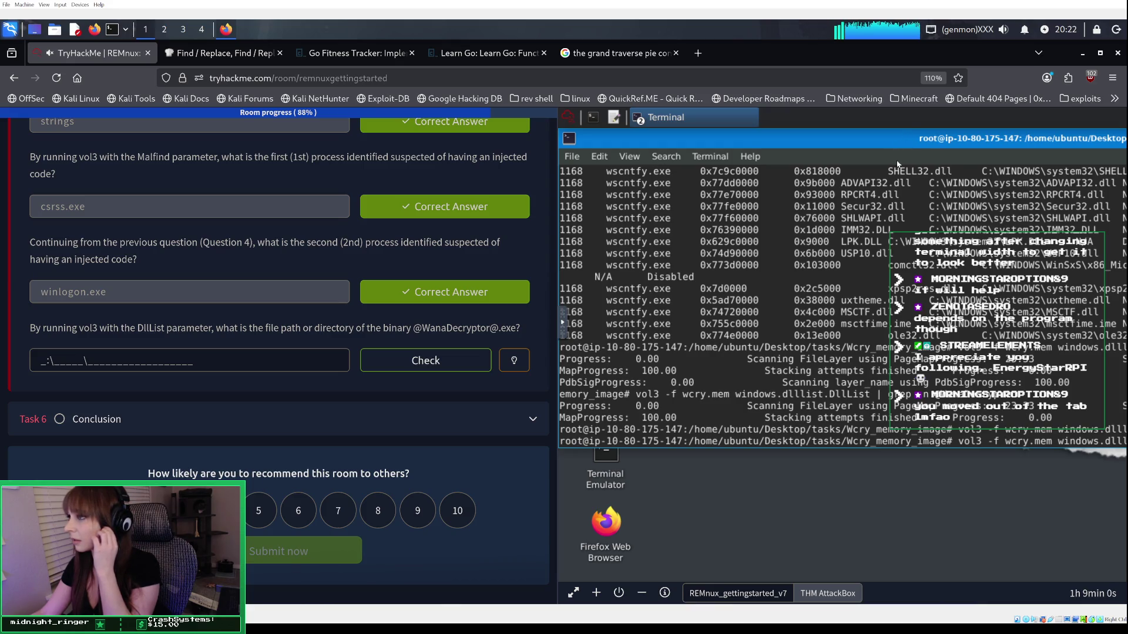
Step: Pull the terminal out of full width and move it left over the desktop, then start a new browser tab
mouse_move(917, 142)
left_mouse_down()
mouse_move(946, 142)
mouse_move(910, 193)
left_mouse_up()
left_click(911, 194)
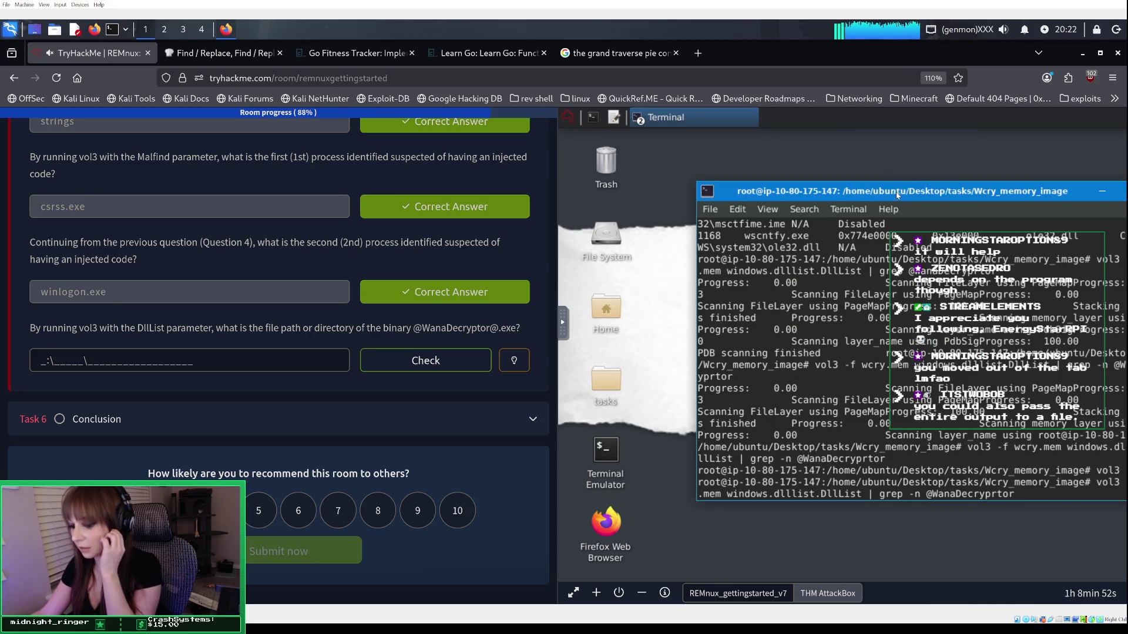
left_click_drag(876, 197, 876, 197)
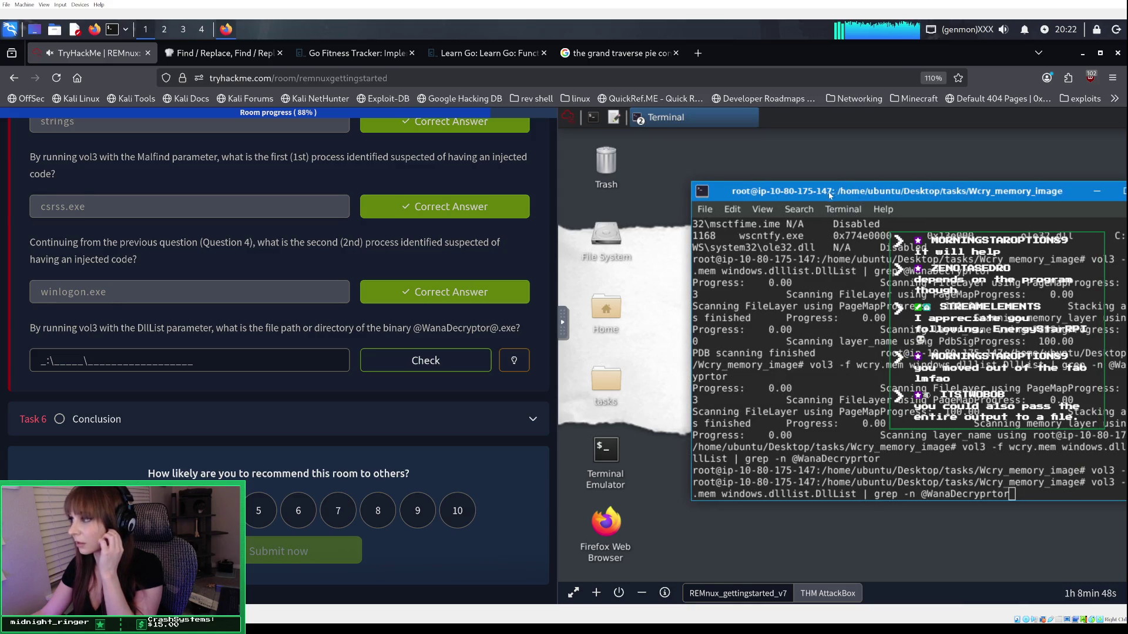
left_click_drag(820, 197, 788, 202)
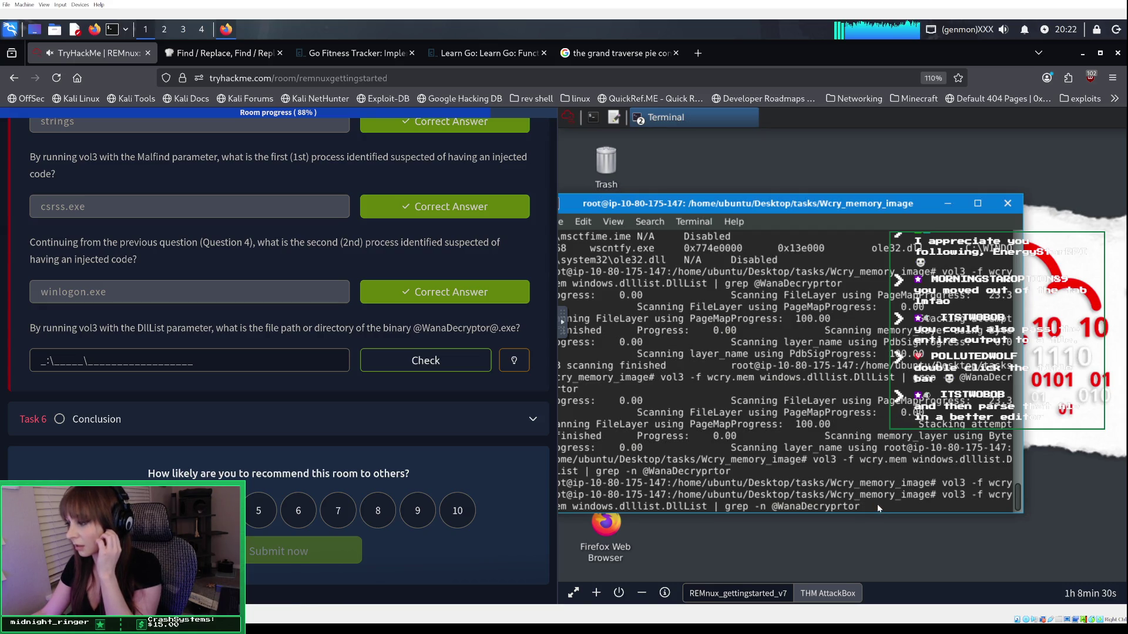
left_click(697, 53)
Step: Search Google for 'grep how to print the whole line', read the expanded AI overview, and close the tab
left_click(616, 75)
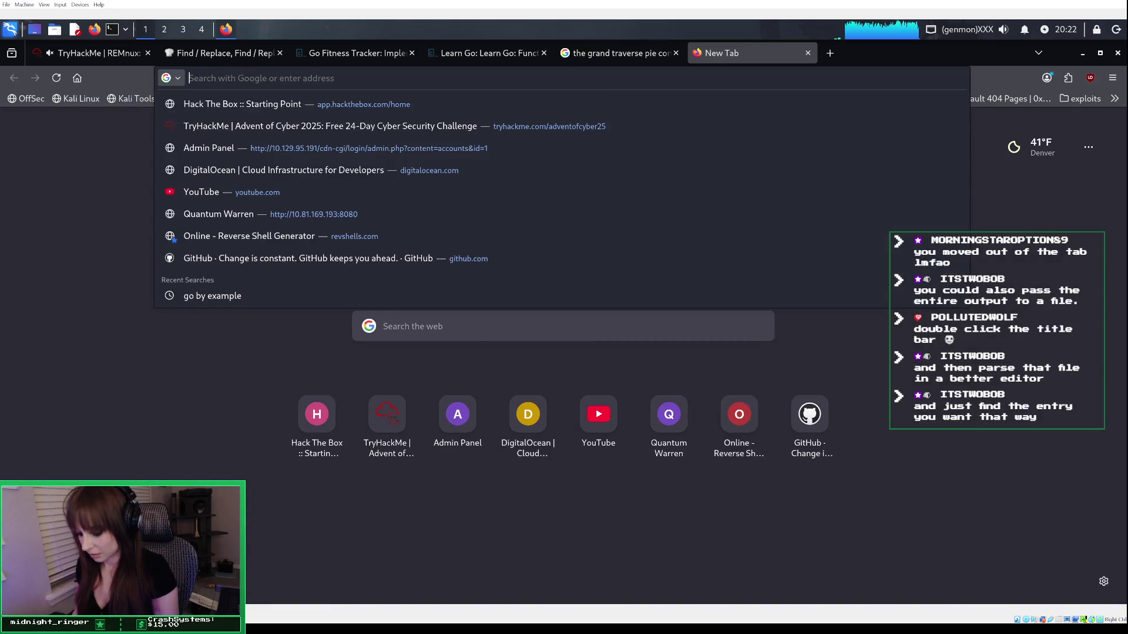
type("grep how to print the whole line")
key("Return")
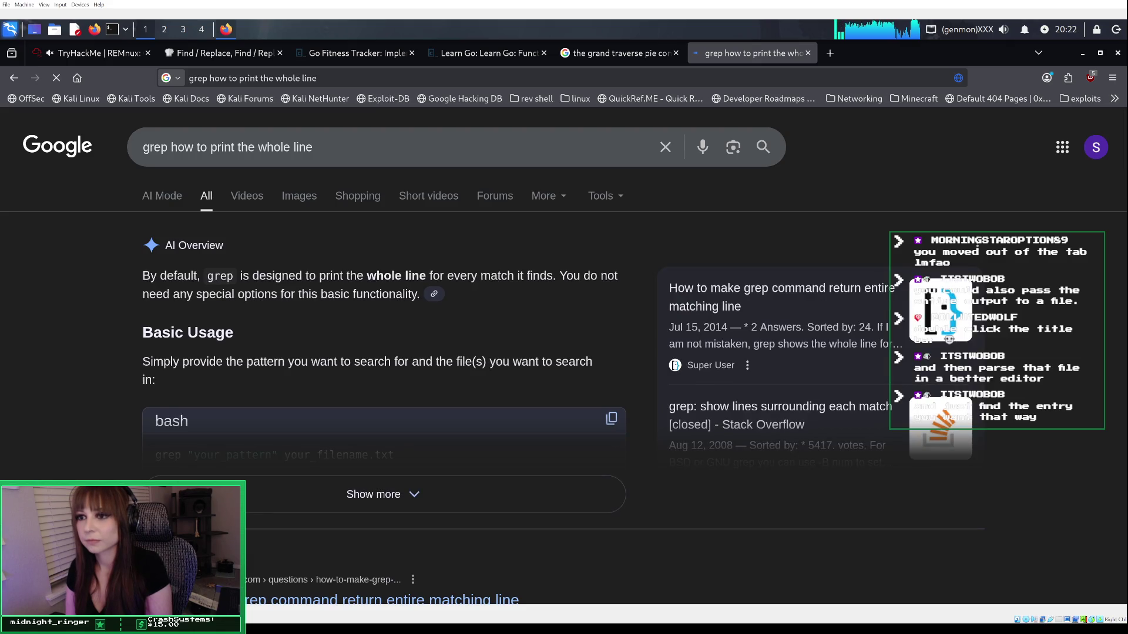
left_click(412, 492)
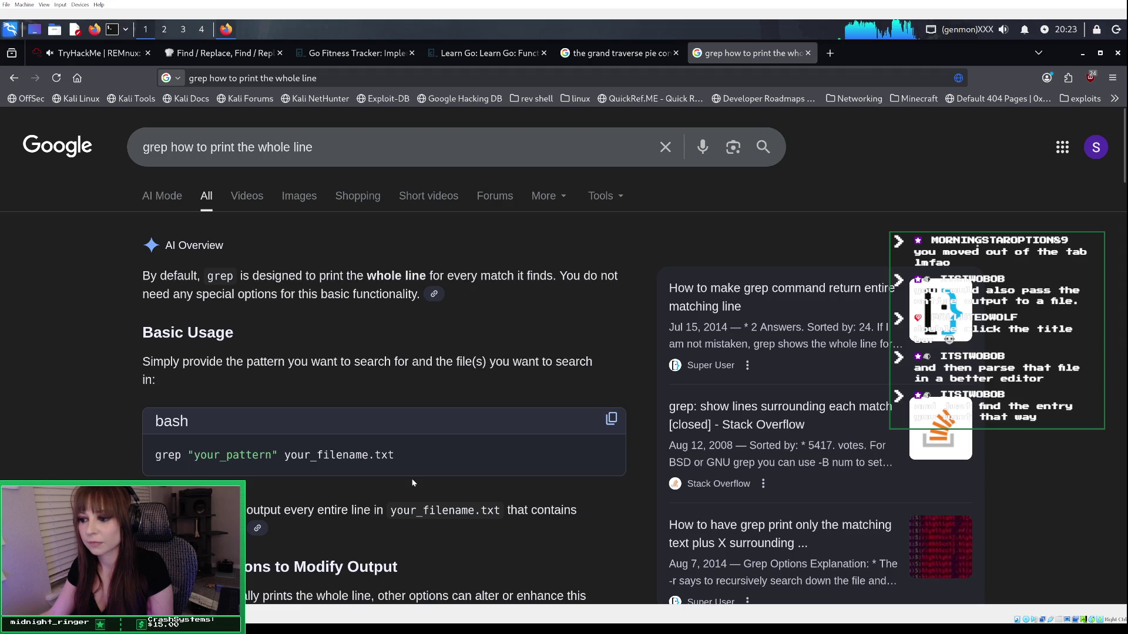
scroll(412, 478, "down", 1)
scroll(412, 478, "down", 1)
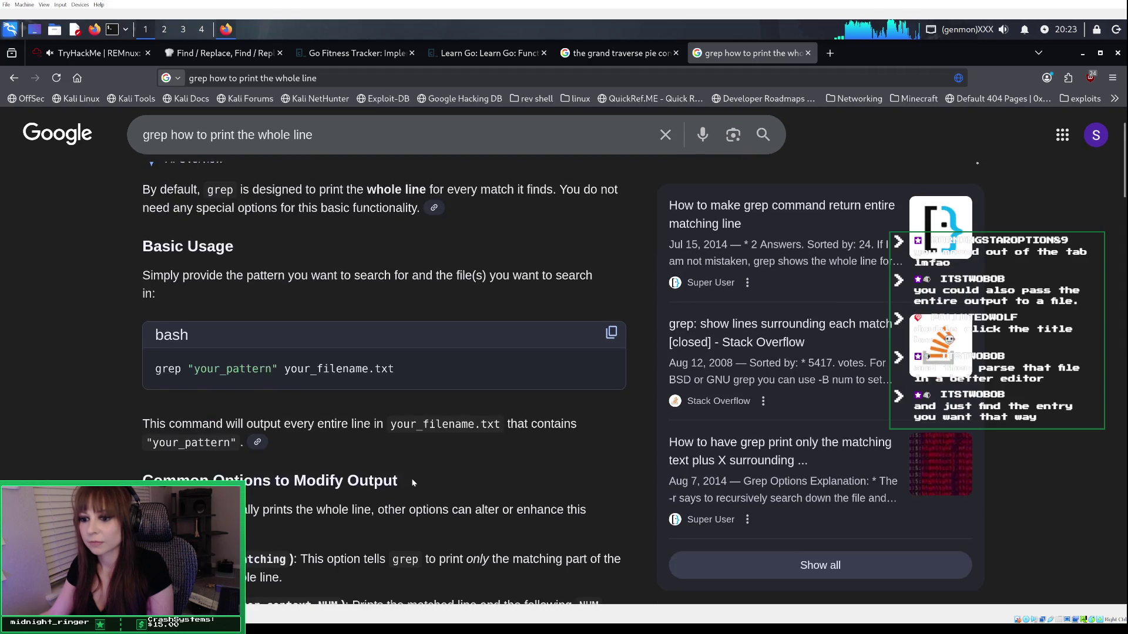
scroll(412, 478, "down", 1)
scroll(411, 479, "down", 2)
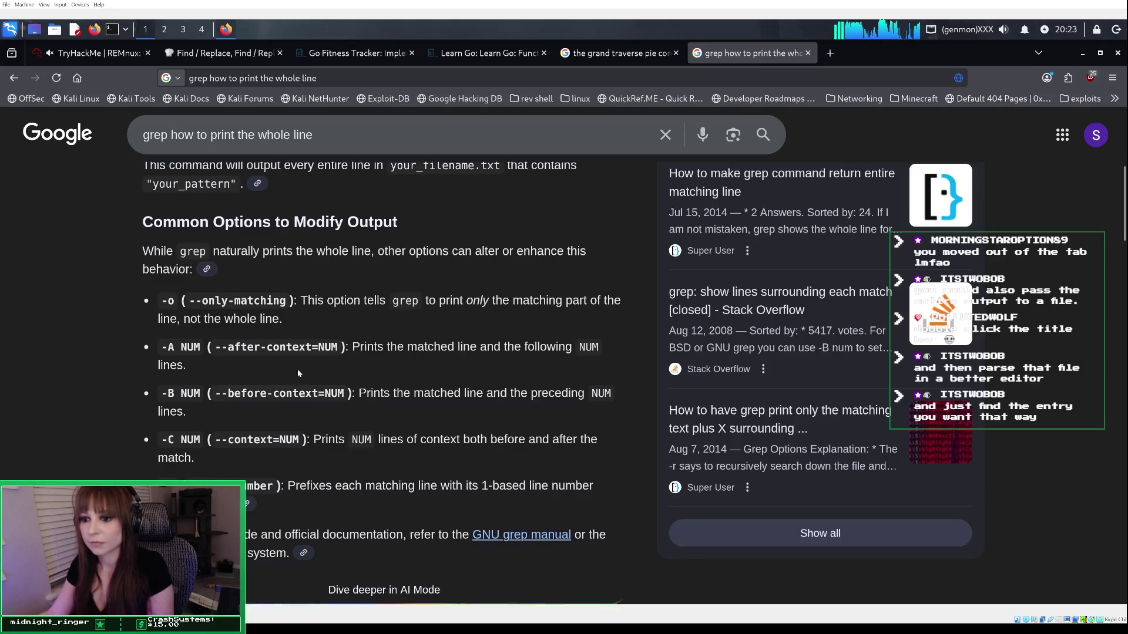
scroll(323, 461, "down", 2)
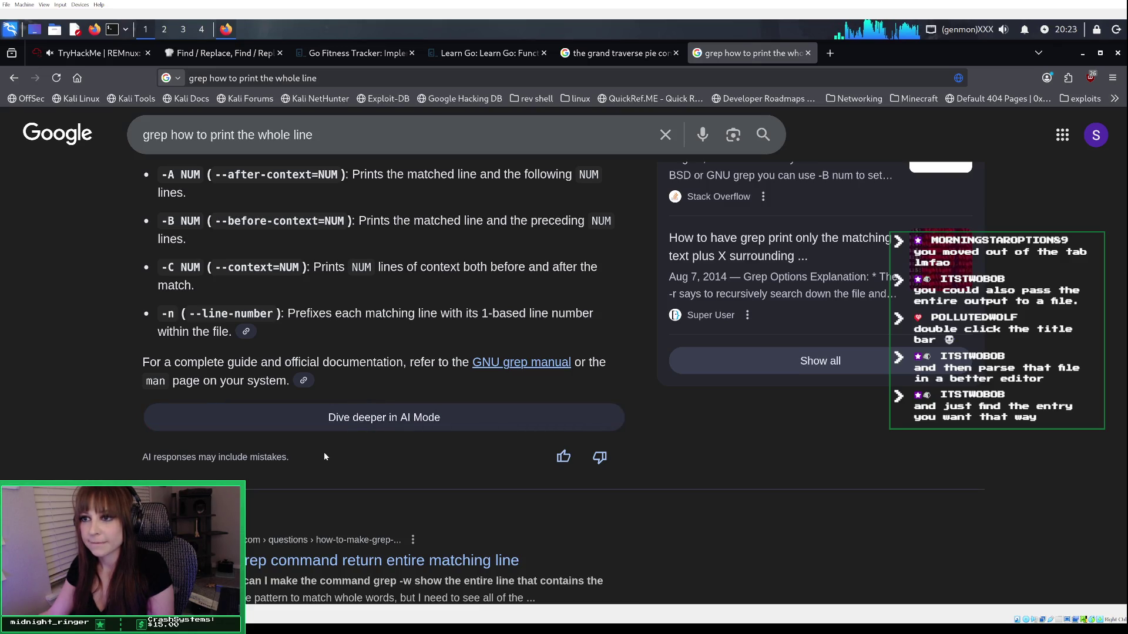
scroll(324, 456, "up", 1)
scroll(324, 456, "up", 1)
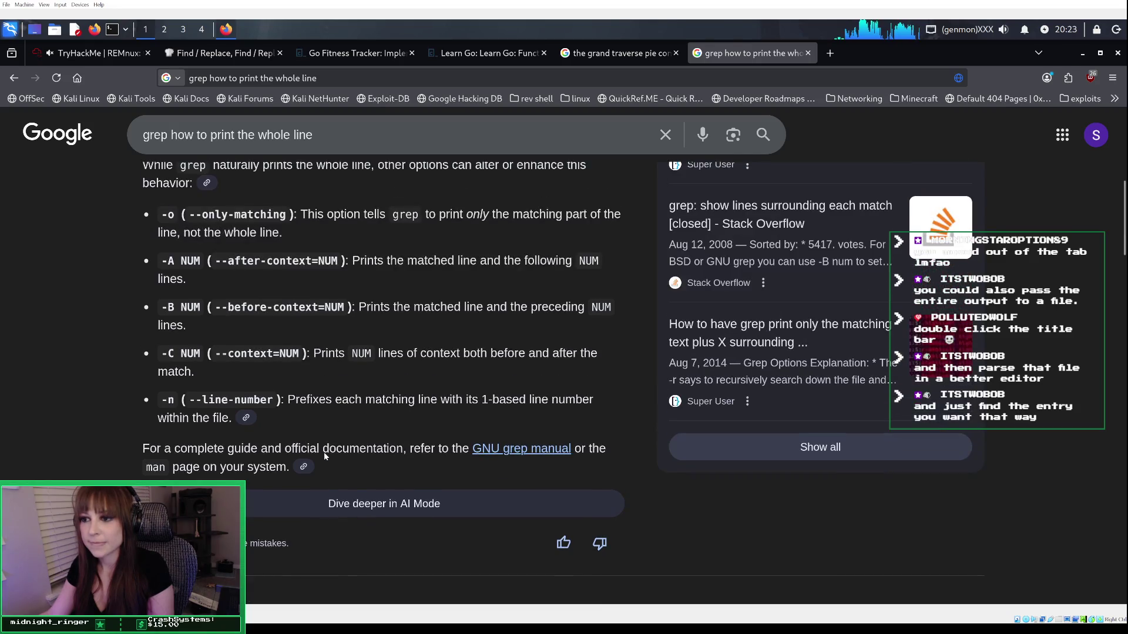
scroll(324, 456, "up", 1)
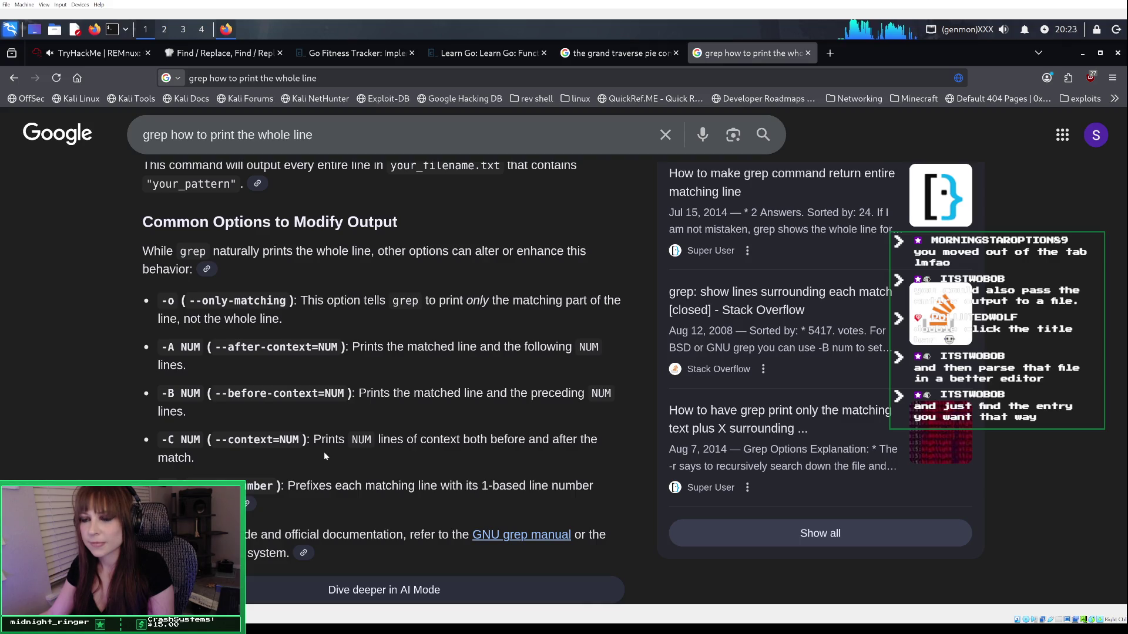
left_click(806, 53)
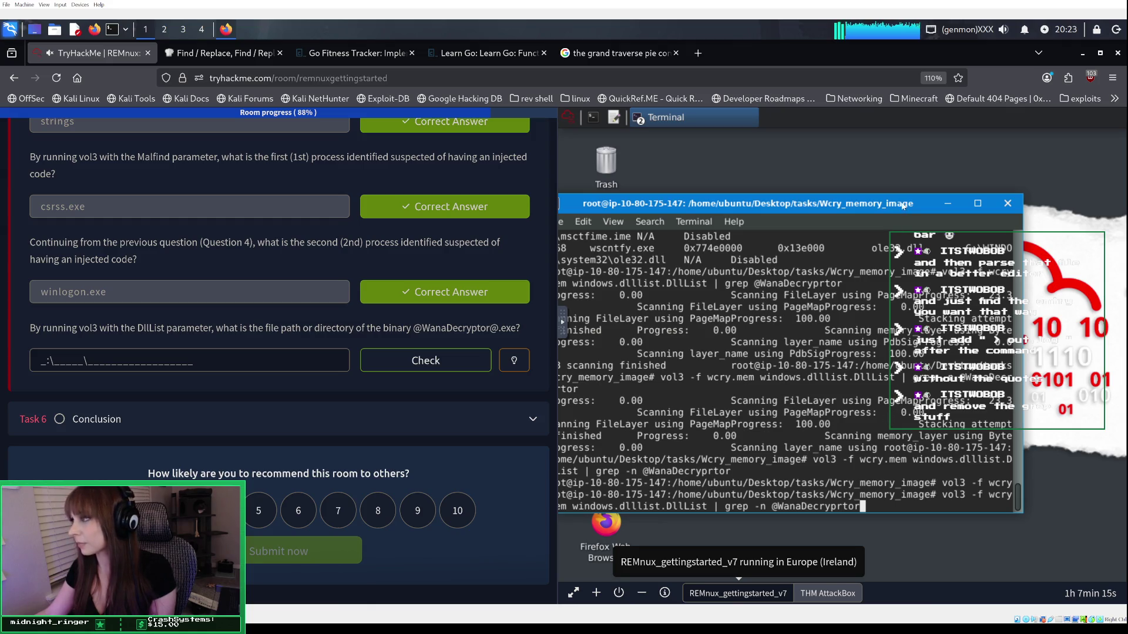
Step: Nudge the terminal up and maximize it to fill the virtual desktop
mouse_move(909, 205)
left_mouse_down()
mouse_move(913, 160)
mouse_move(895, 177)
left_mouse_up()
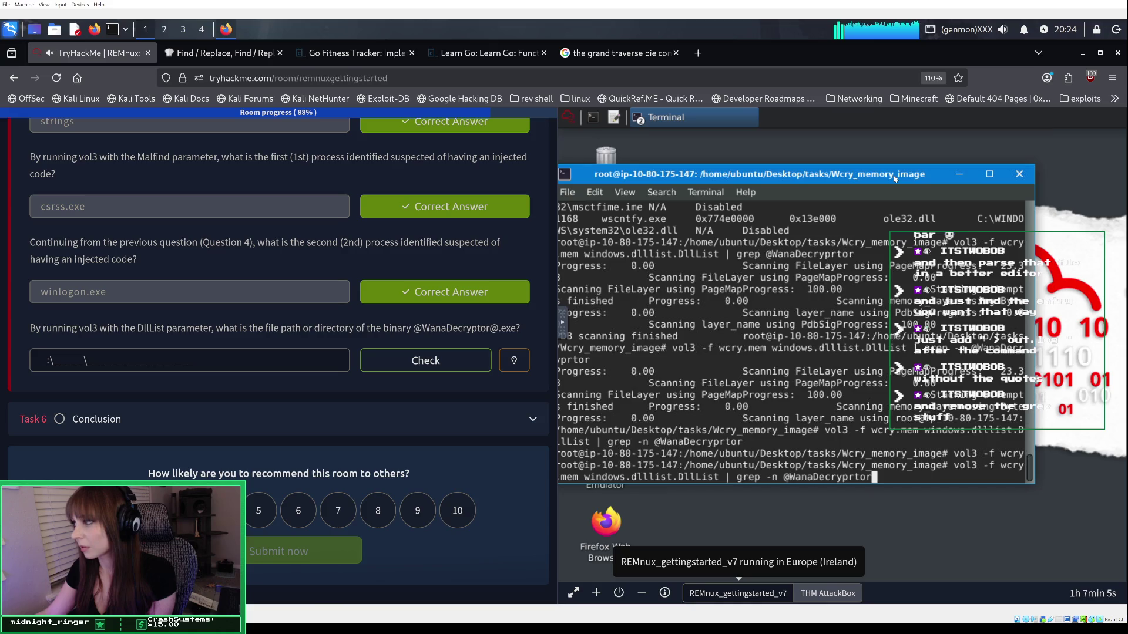
left_click(985, 173)
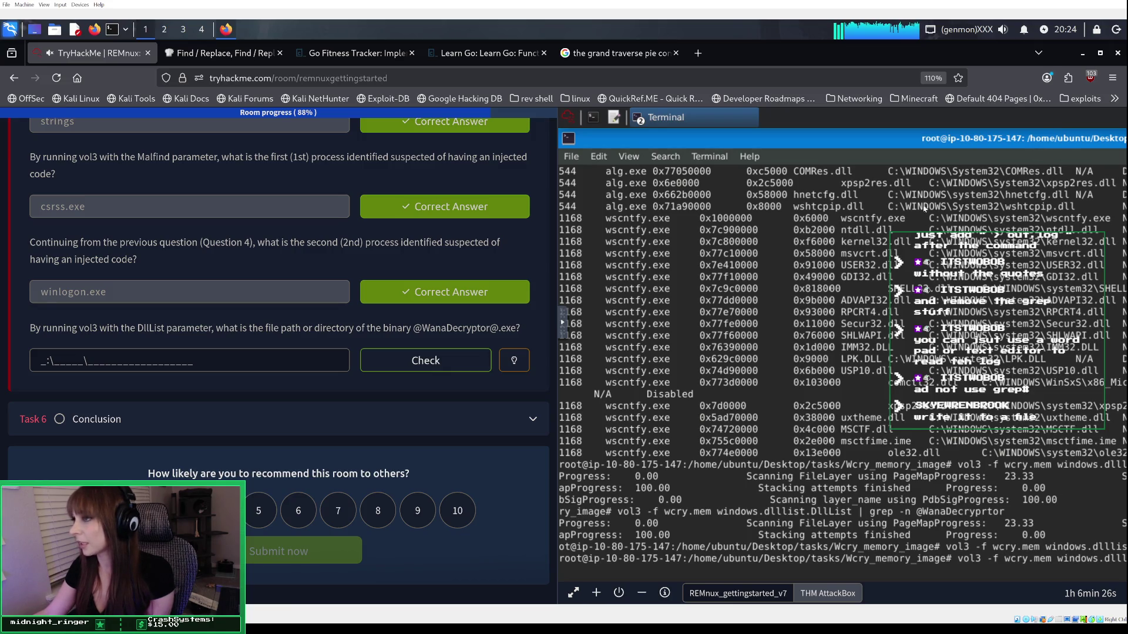
Step: Unmaximize and reposition the terminal, then erase the WanaDecryptor grep pattern from the recalled command
double_click(943, 143)
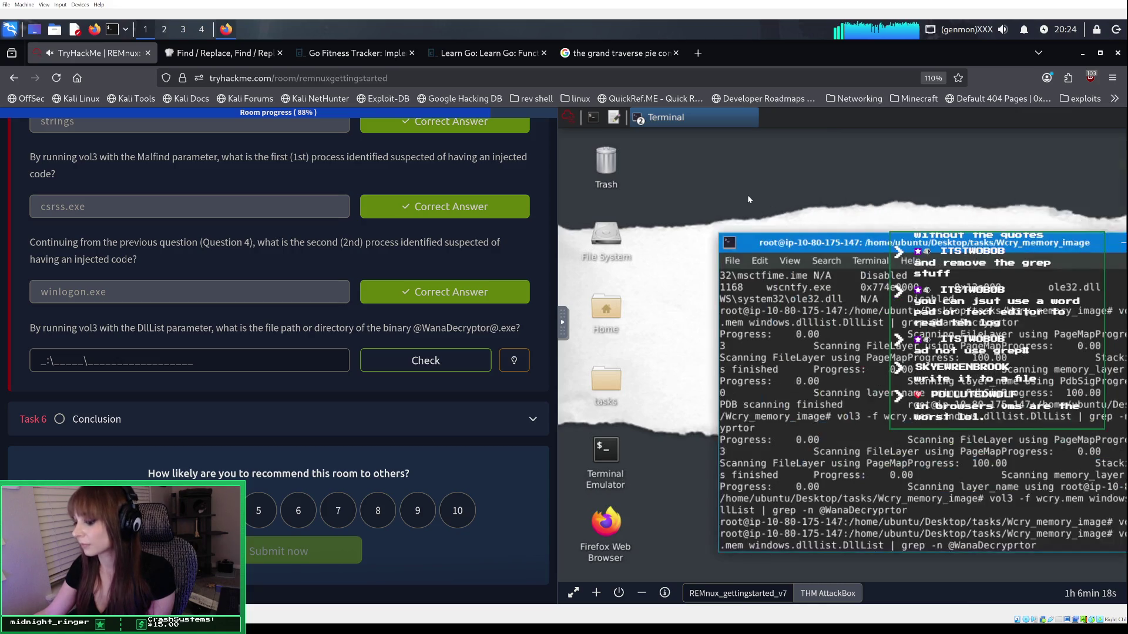
left_click(744, 193)
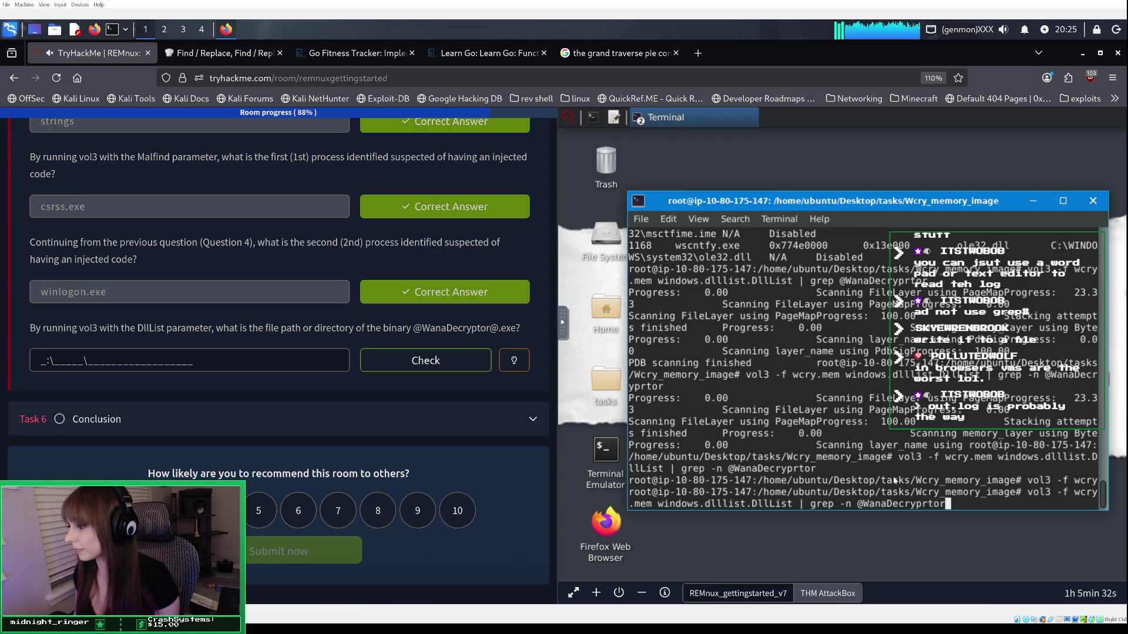
key("BackSpace")
key("BackSpace")
key("BackSpace")
key("BackSpace")
key("BackSpace")
key("BackSpace")
key("BackSpace")
key("BackSpace")
key("BackSpace")
key("BackSpace")
key("BackSpace")
key("BackSpace")
key("BackSpace")
key("BackSpace")
key("BackSpace")
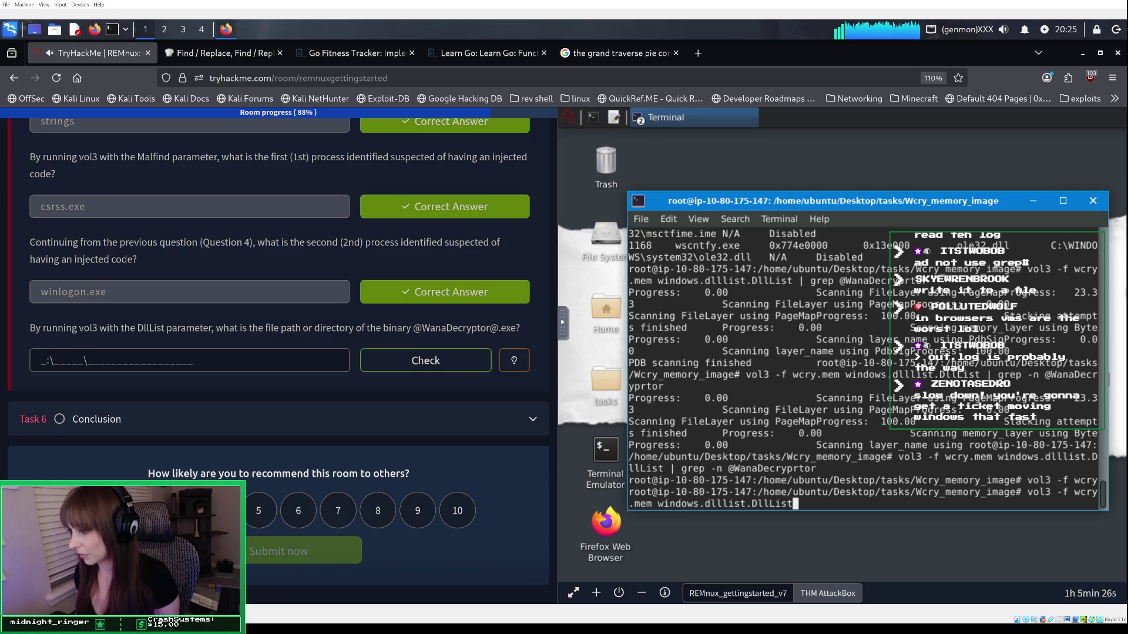
type("|")
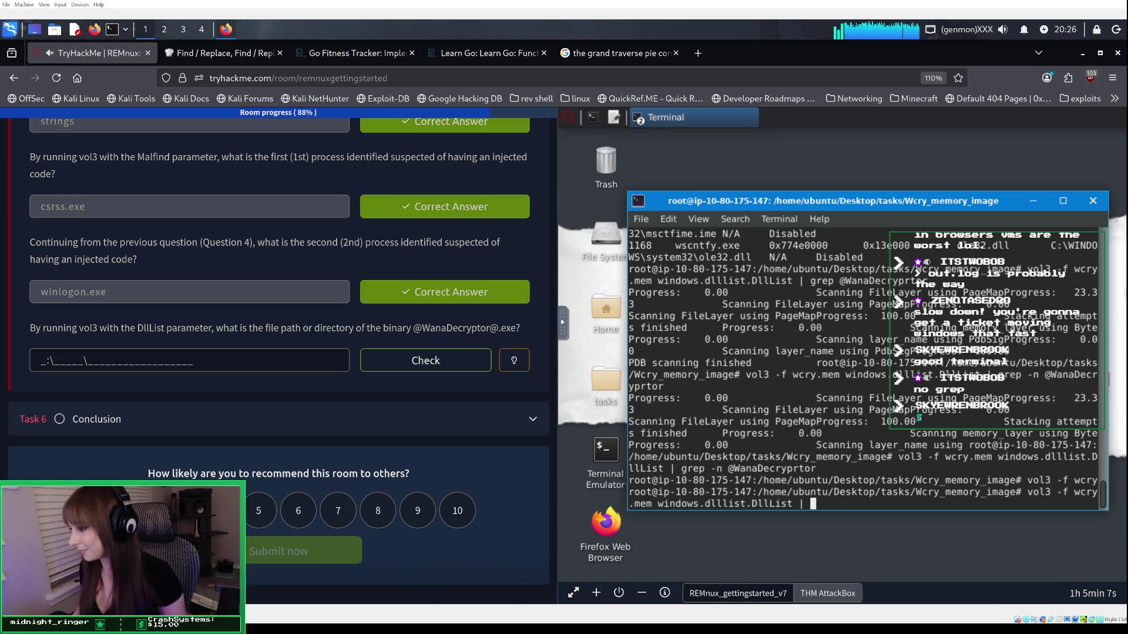
Step: Run 'vol3 -f wcry.mem windows.dlllist.DllList > out.log' to save the DLL listing
key("BackSpace")
type("> ")
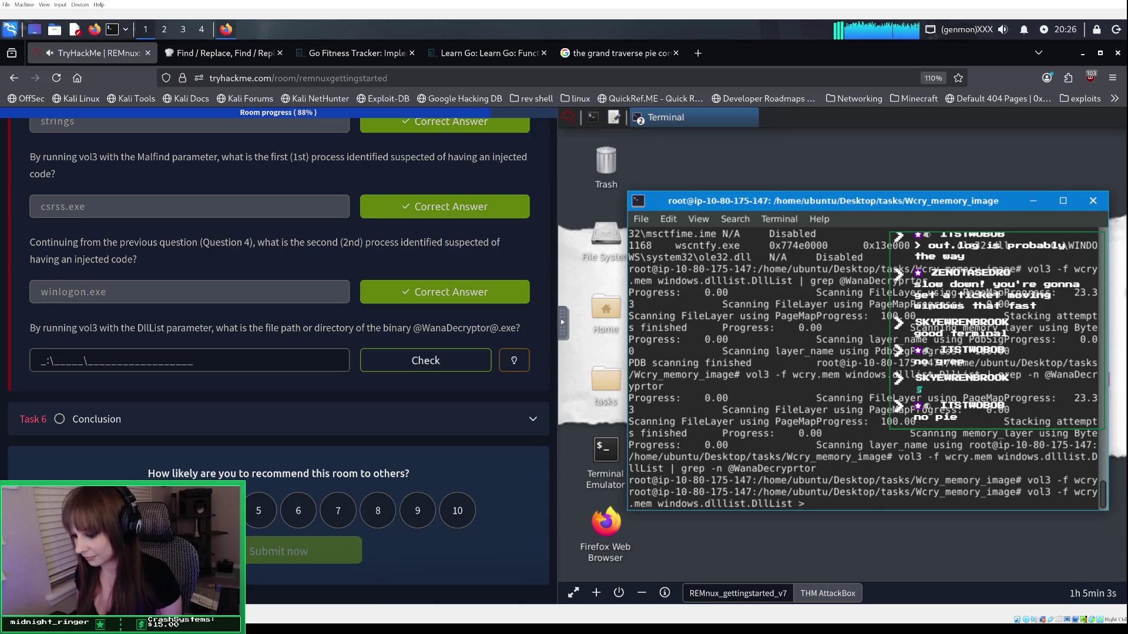
type("out.")
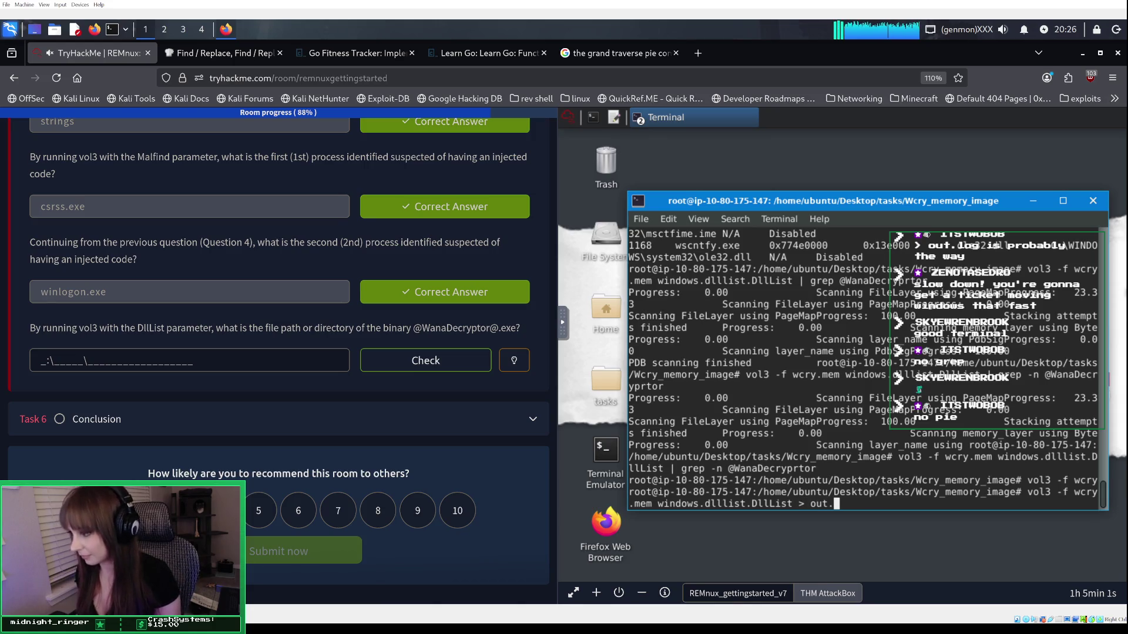
type("log")
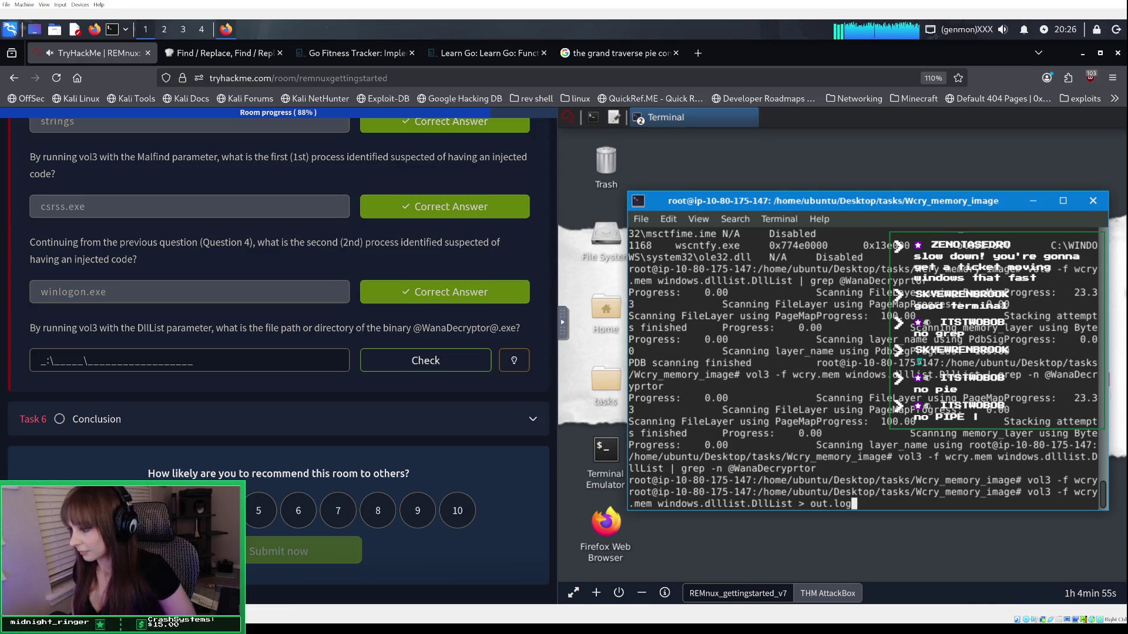
key("Return")
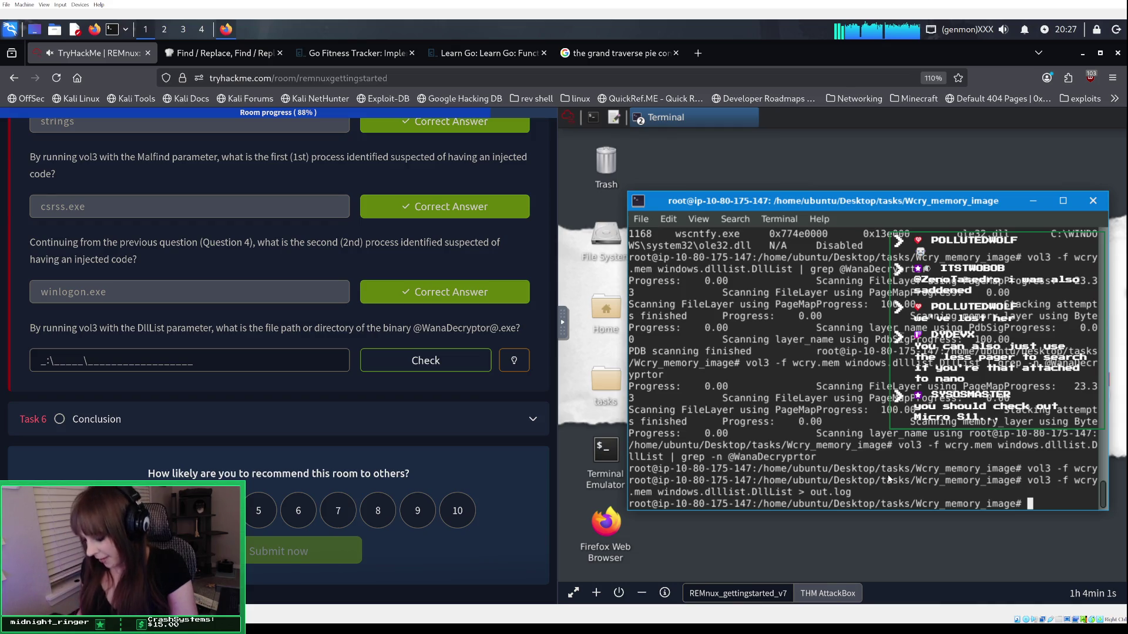
type("na")
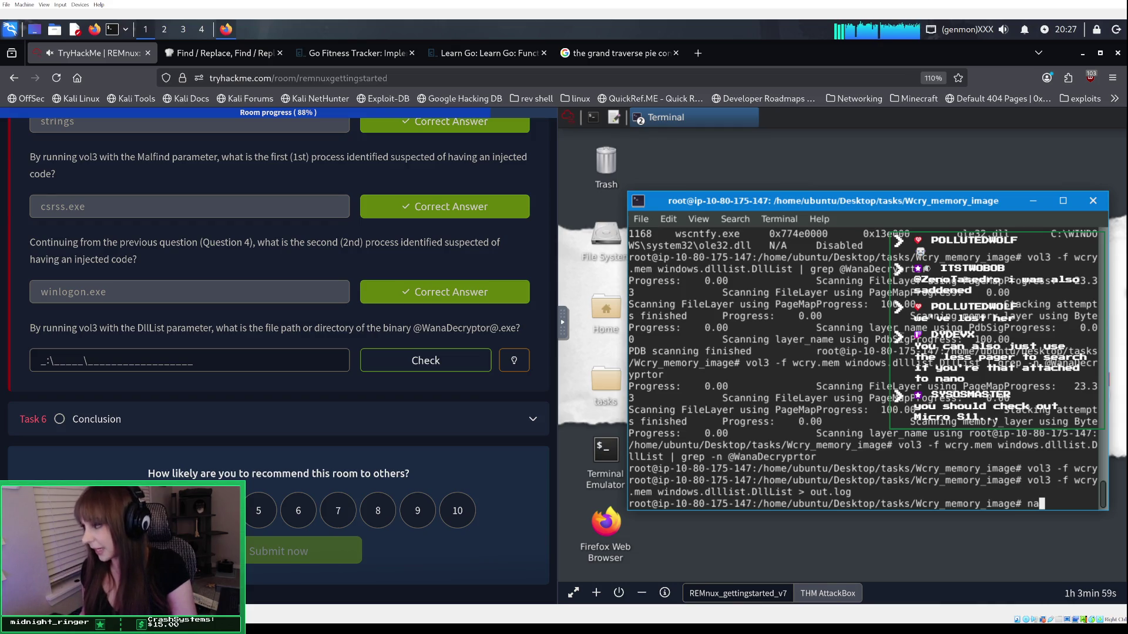
type("no")
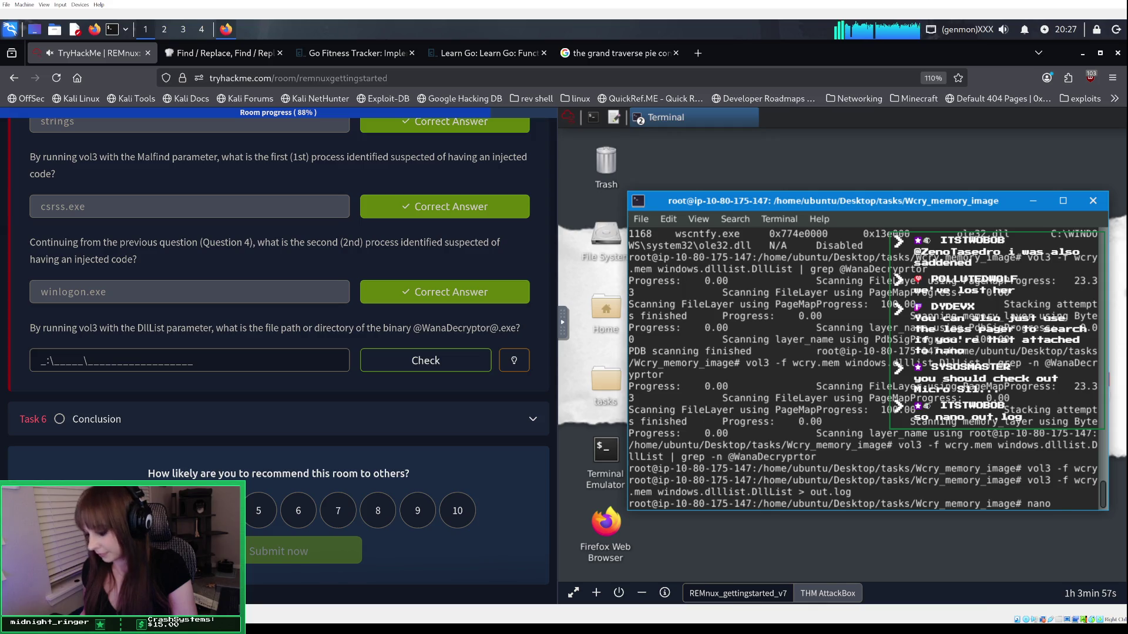
type("out.lo")
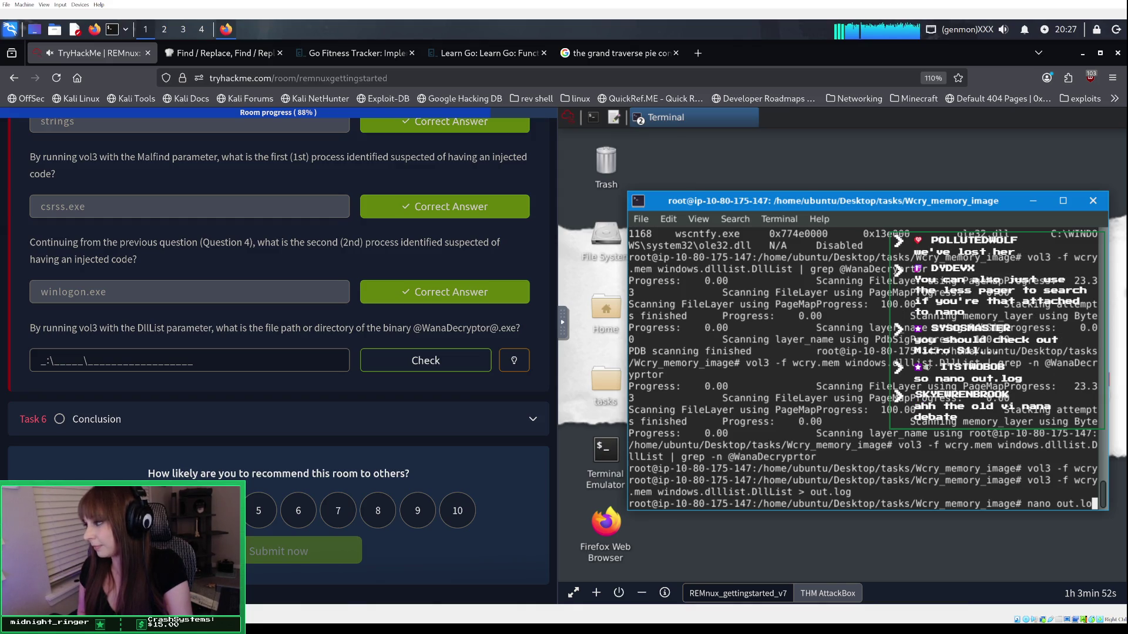
type("g")
Step: Run 'nano out.log' to view the 888-line DLL listing
key("Return")
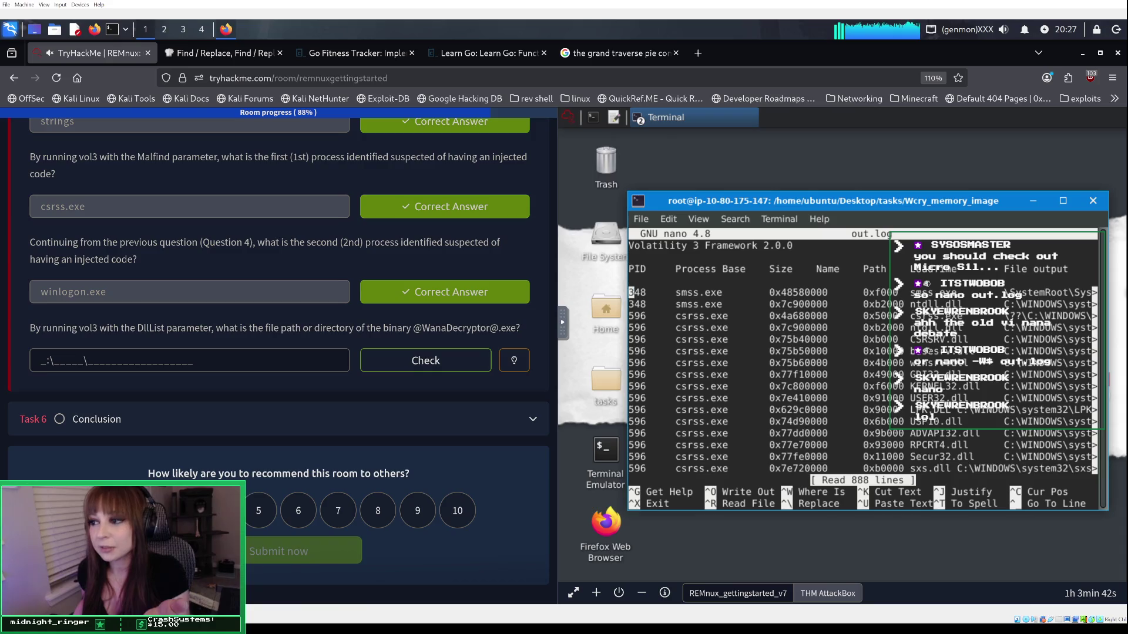
Step: Move down past the csrss.exe and winlogon.exe rows and page ahead to the lsass.exe DLL entries
key("Down")
key("Down")
key("Down")
key("Down")
key("Down")
key("Down")
key("Down")
key("Down")
key("Down")
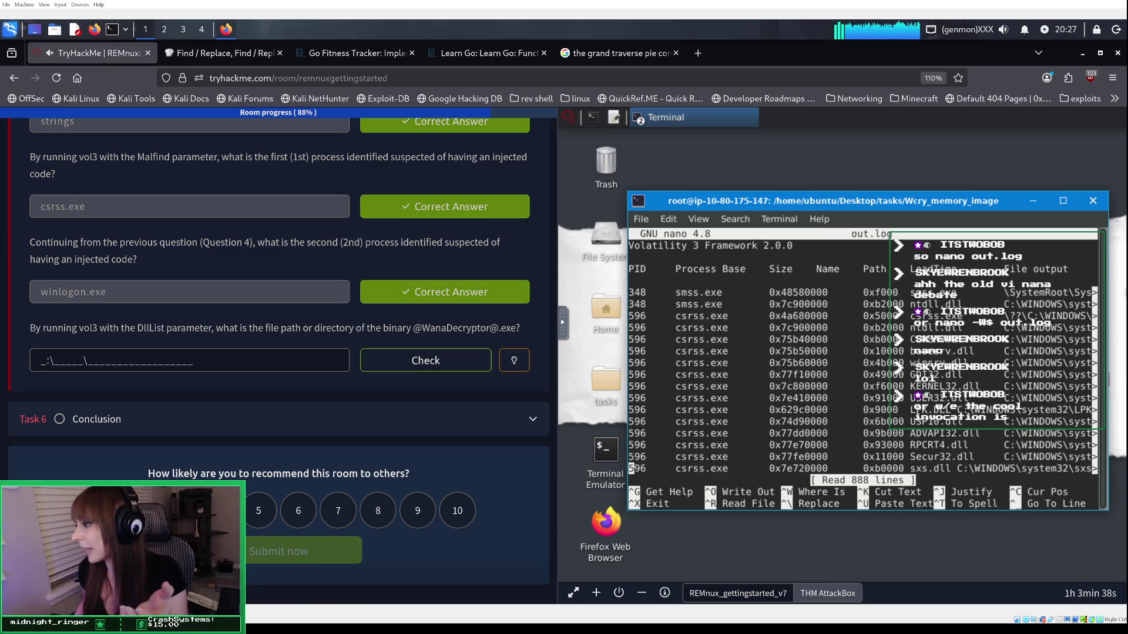
key("Down")
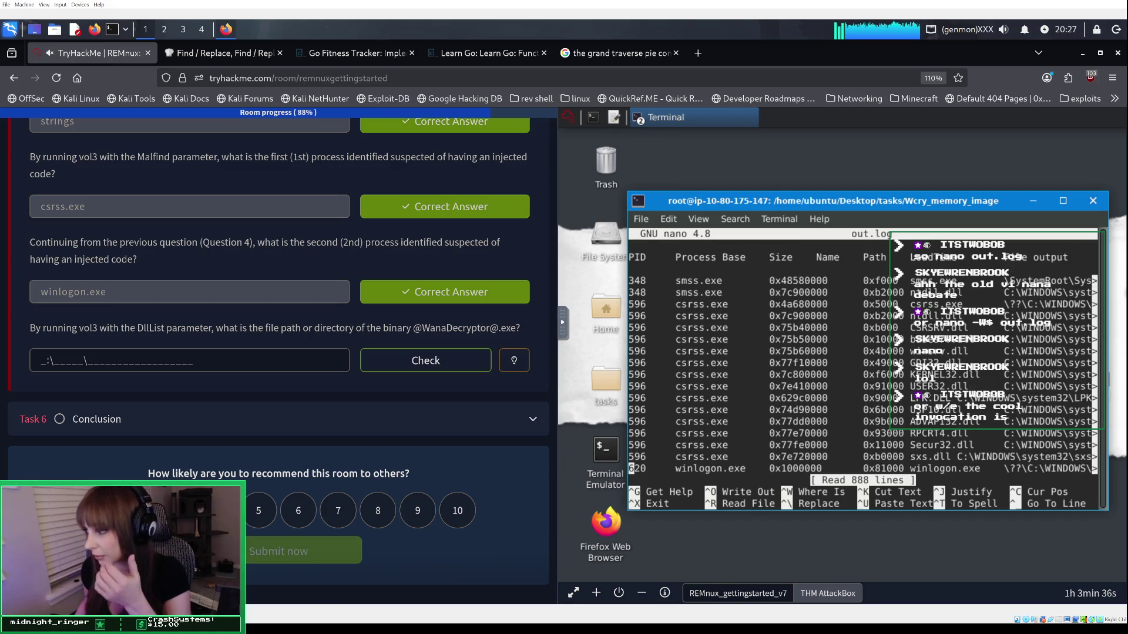
key("Down")
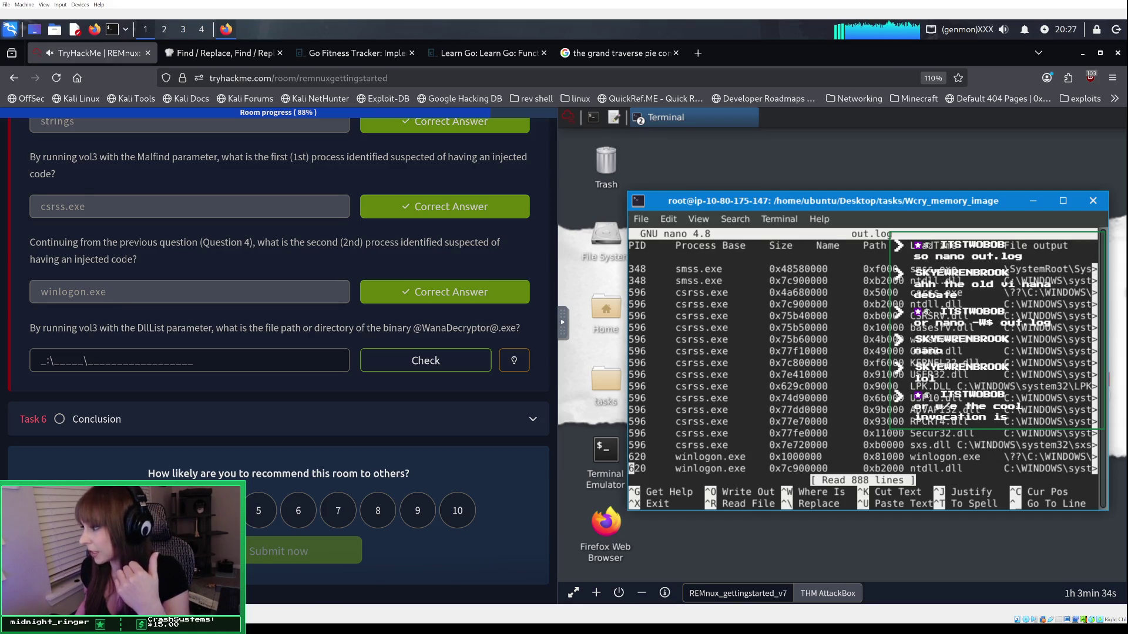
key("Down")
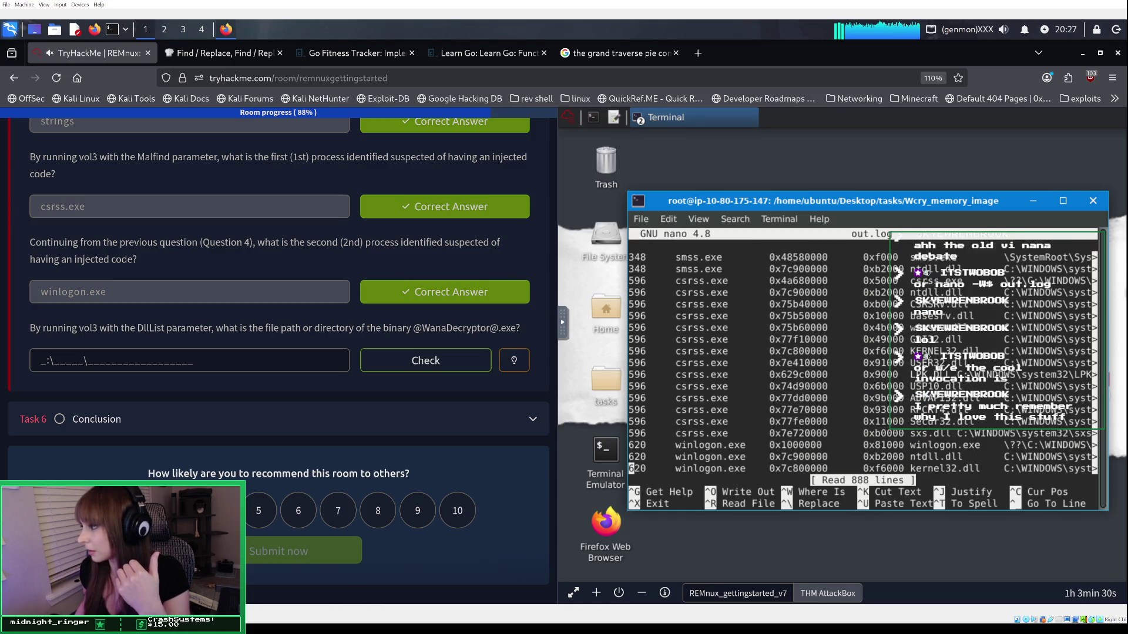
key("Down")
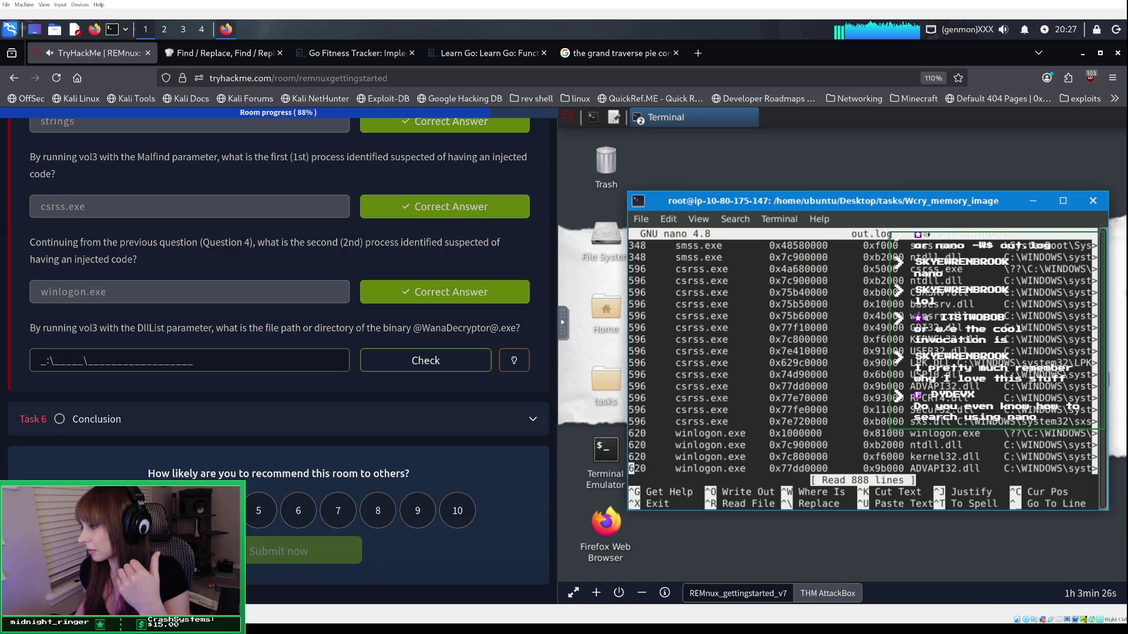
key("Down")
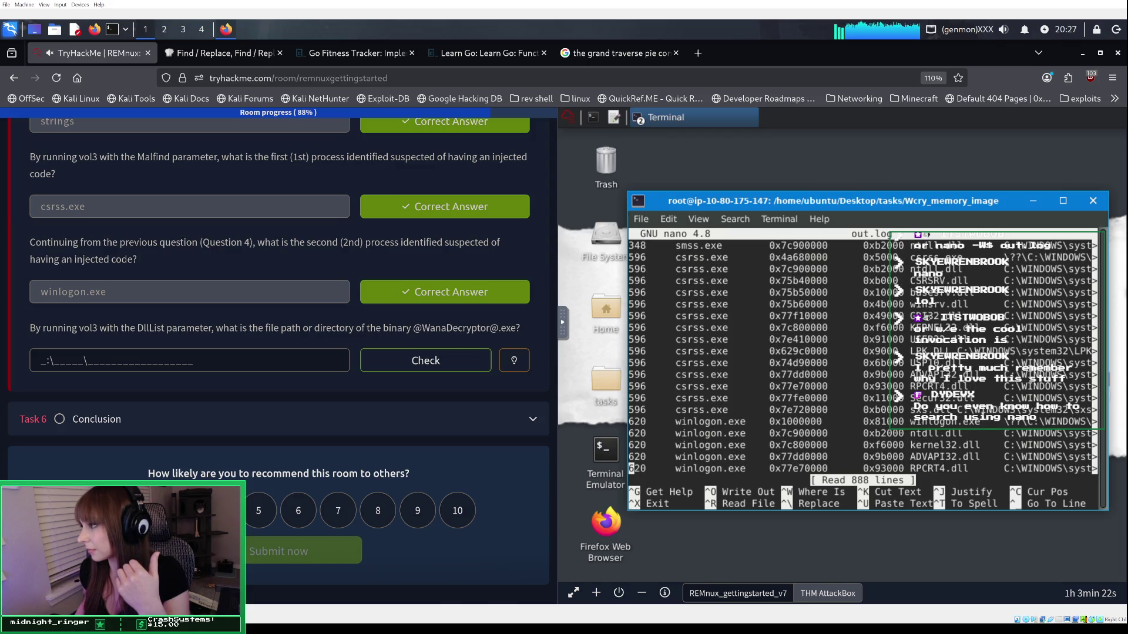
key("Down")
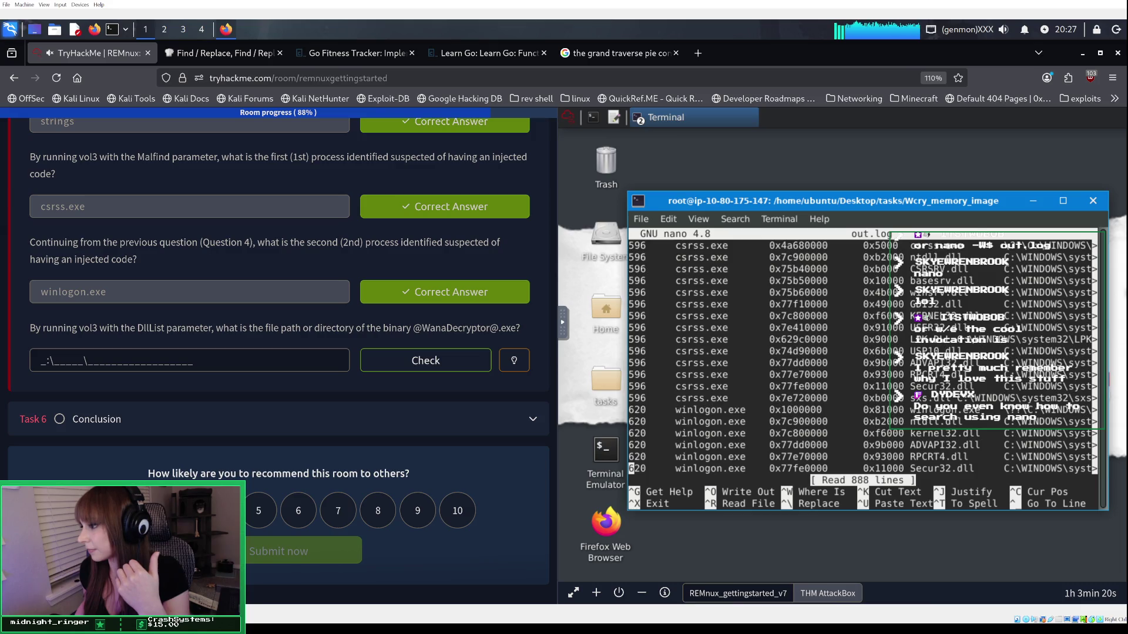
key("Down")
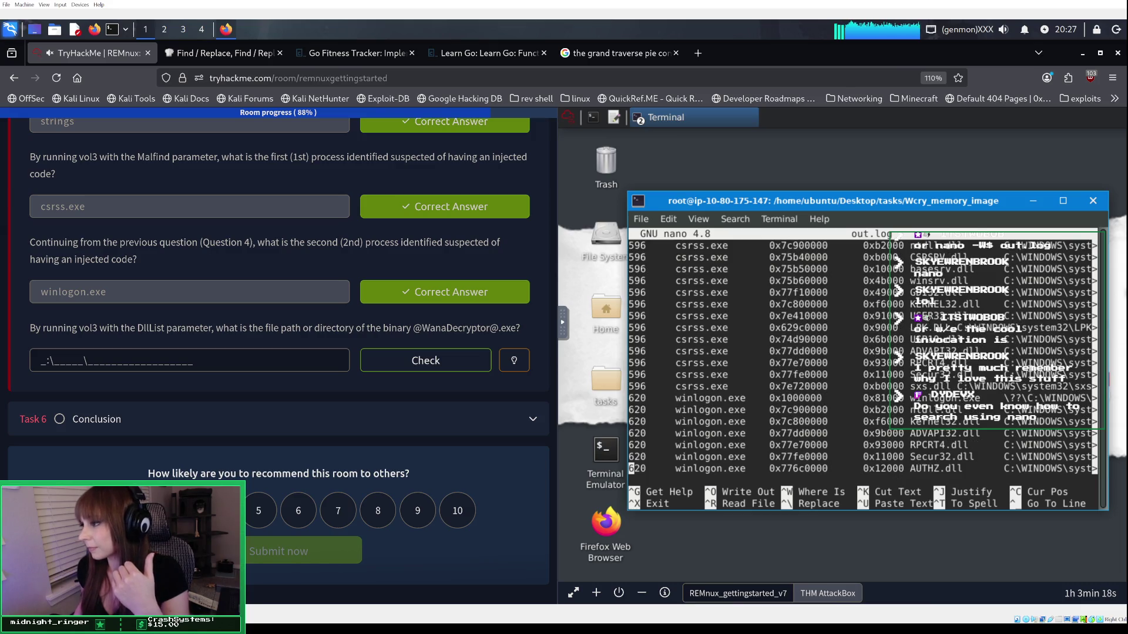
key("Down")
key("Down")
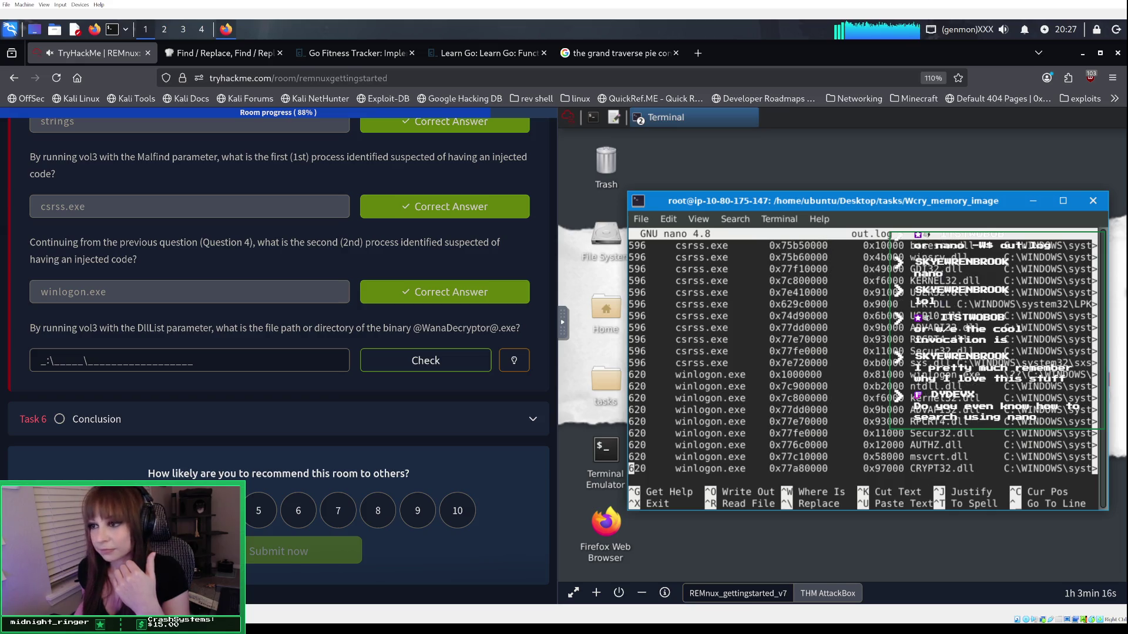
key("Down")
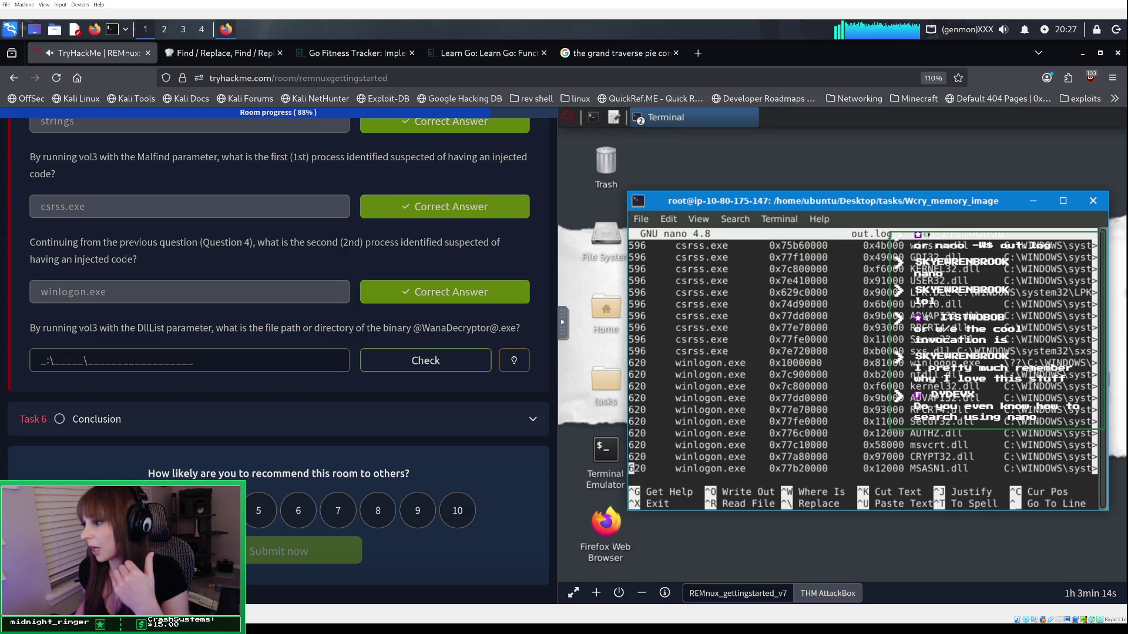
key("Down")
key("Down")
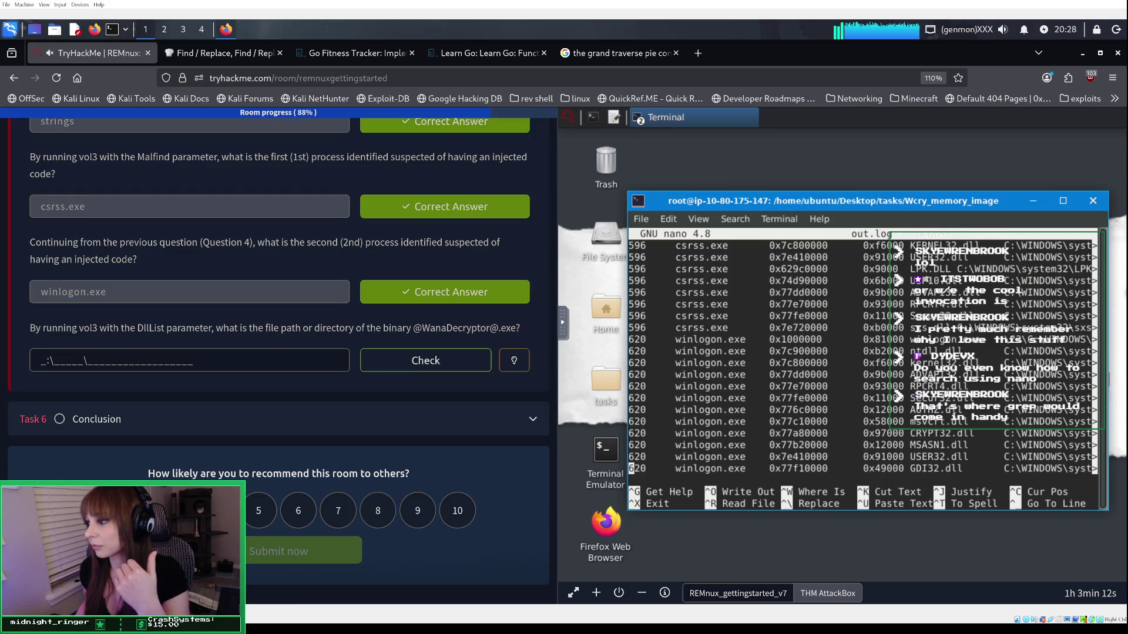
key("Down")
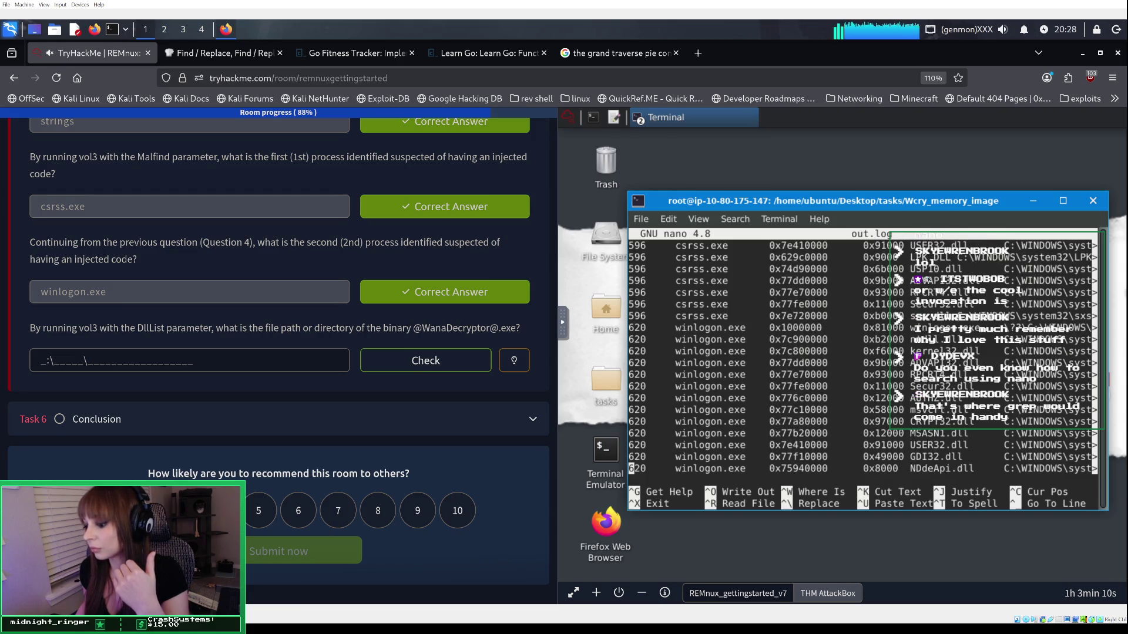
key("Down")
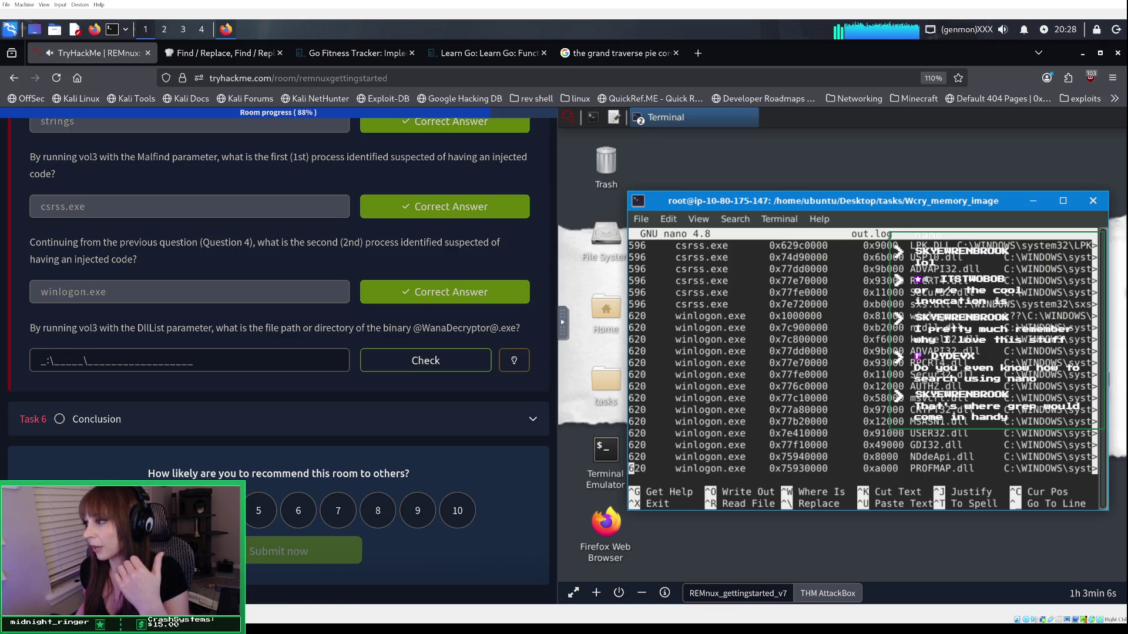
key("Page_Down")
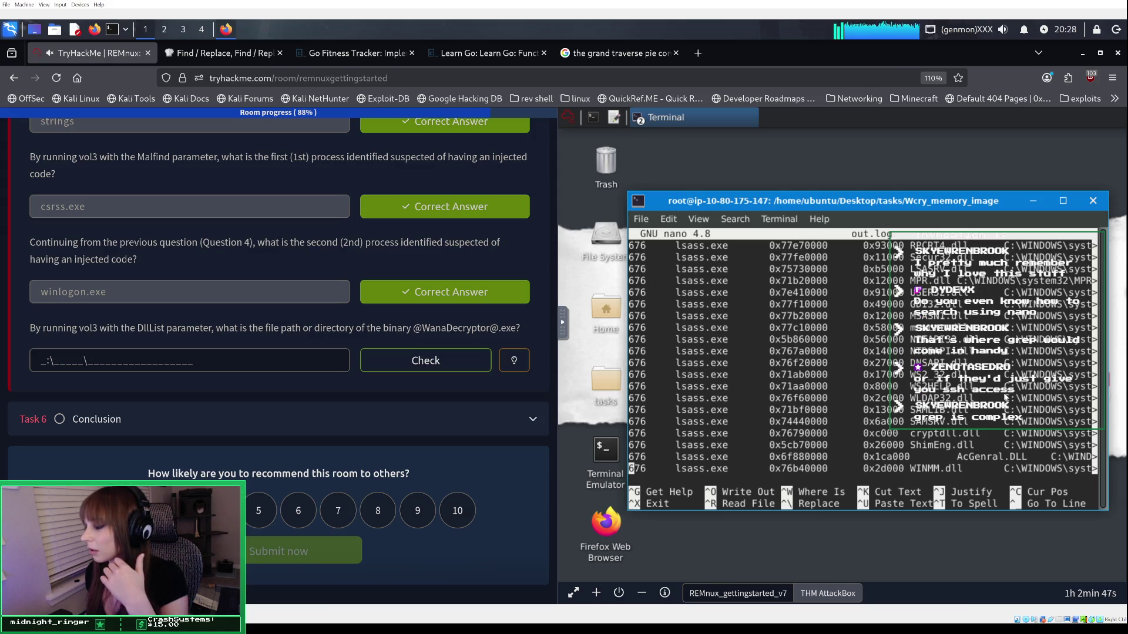
scroll(863, 352, "down", 5)
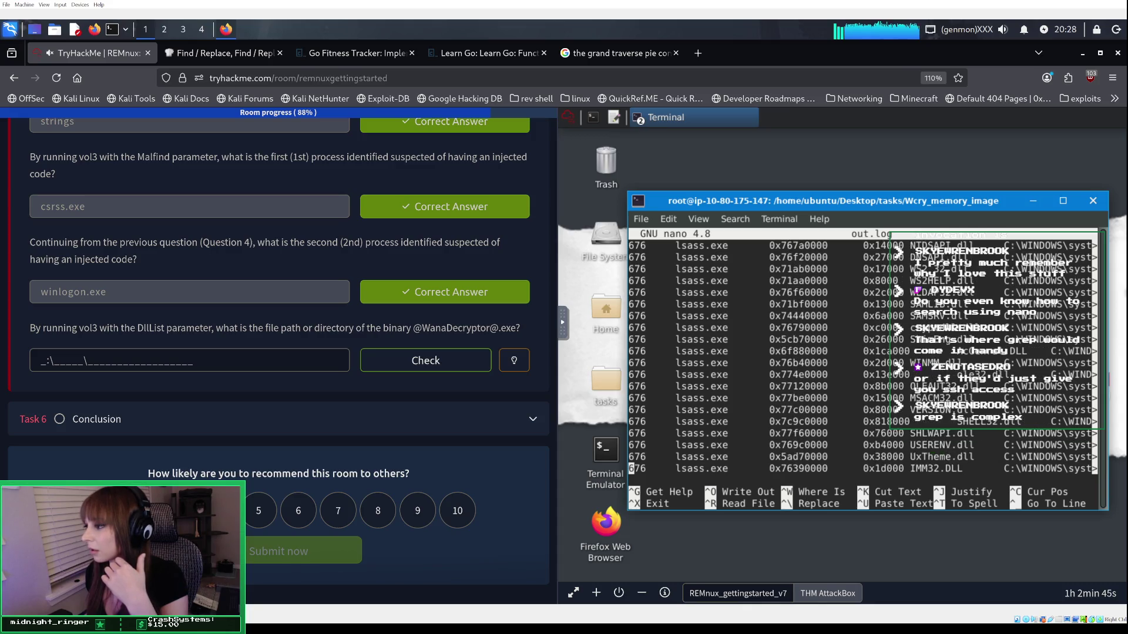
scroll(864, 352, "down", 4)
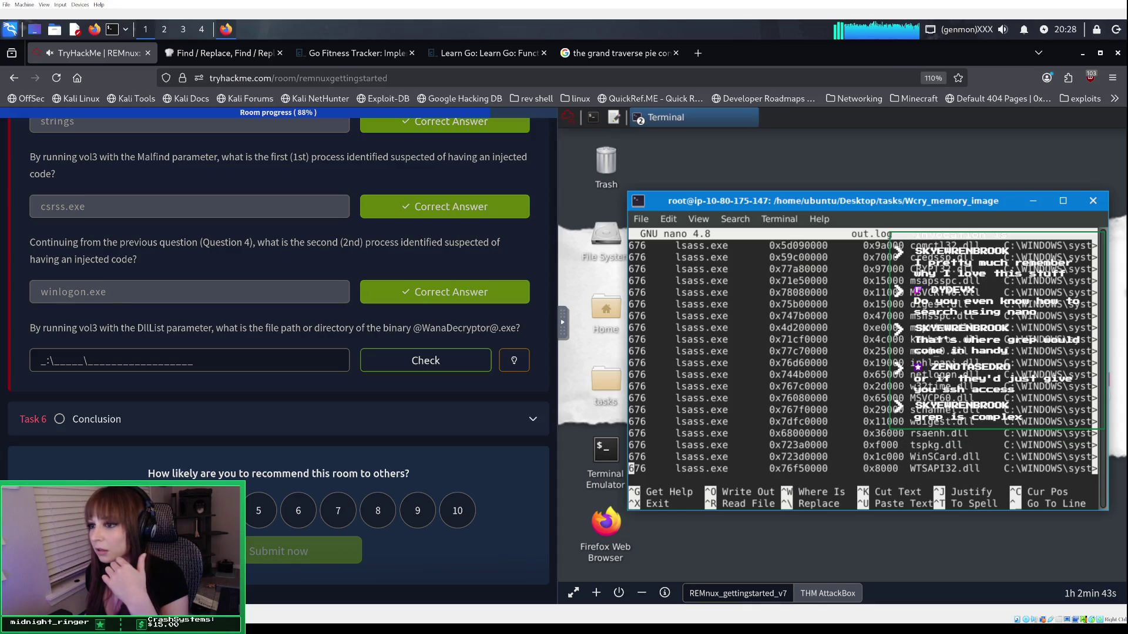
scroll(863, 352, "down", 5)
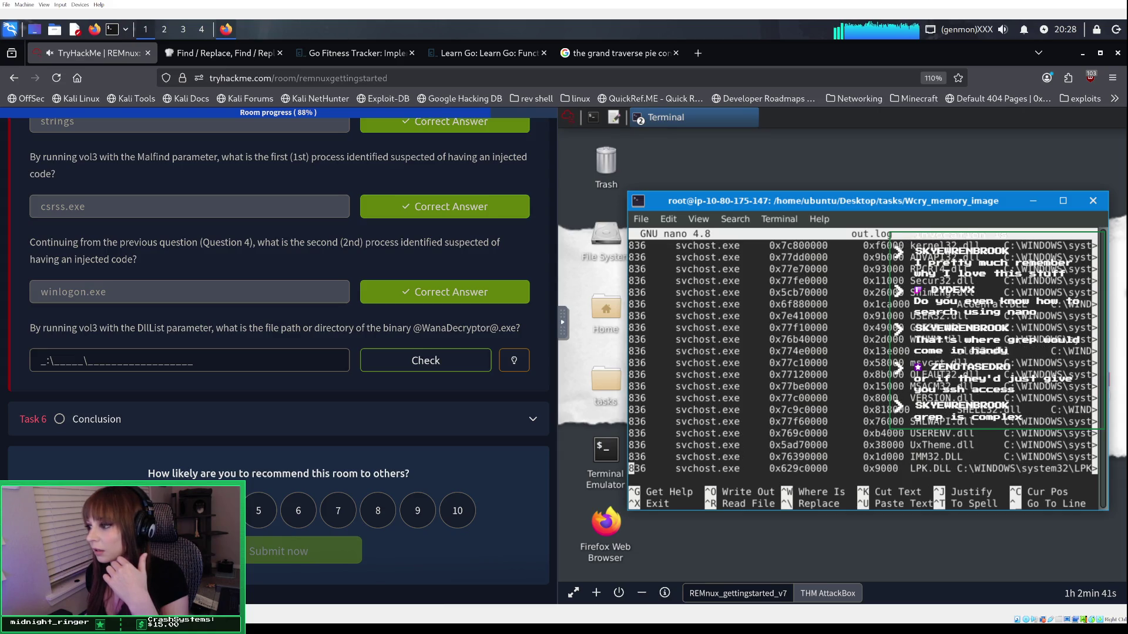
scroll(863, 352, "down", 5)
scroll(864, 352, "down", 5)
scroll(864, 353, "down", 5)
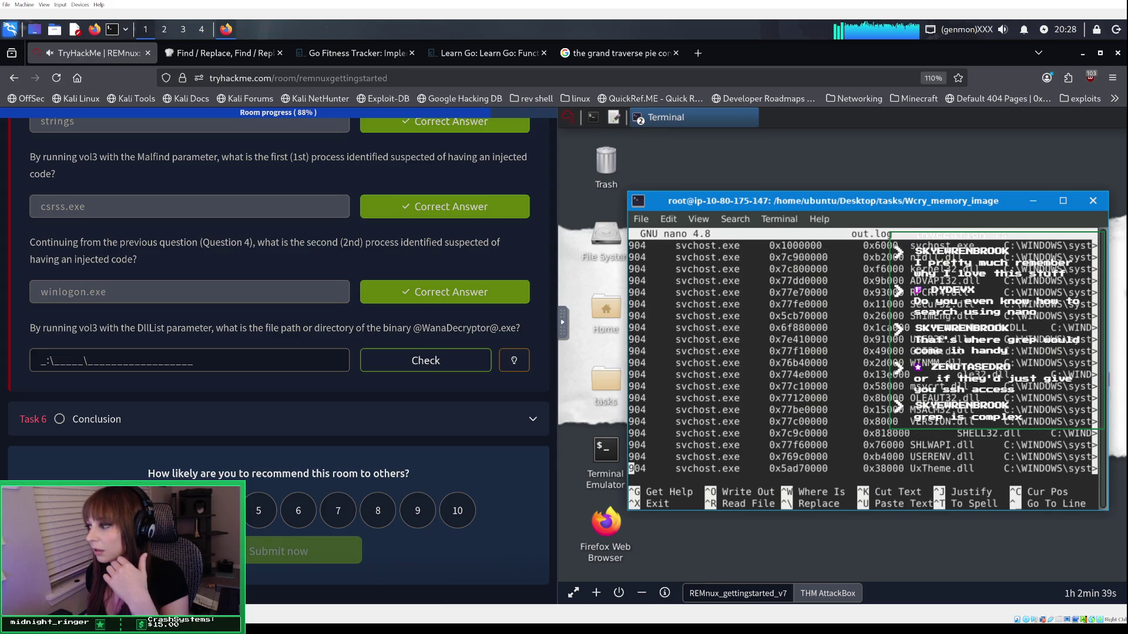
scroll(863, 352, "down", 5)
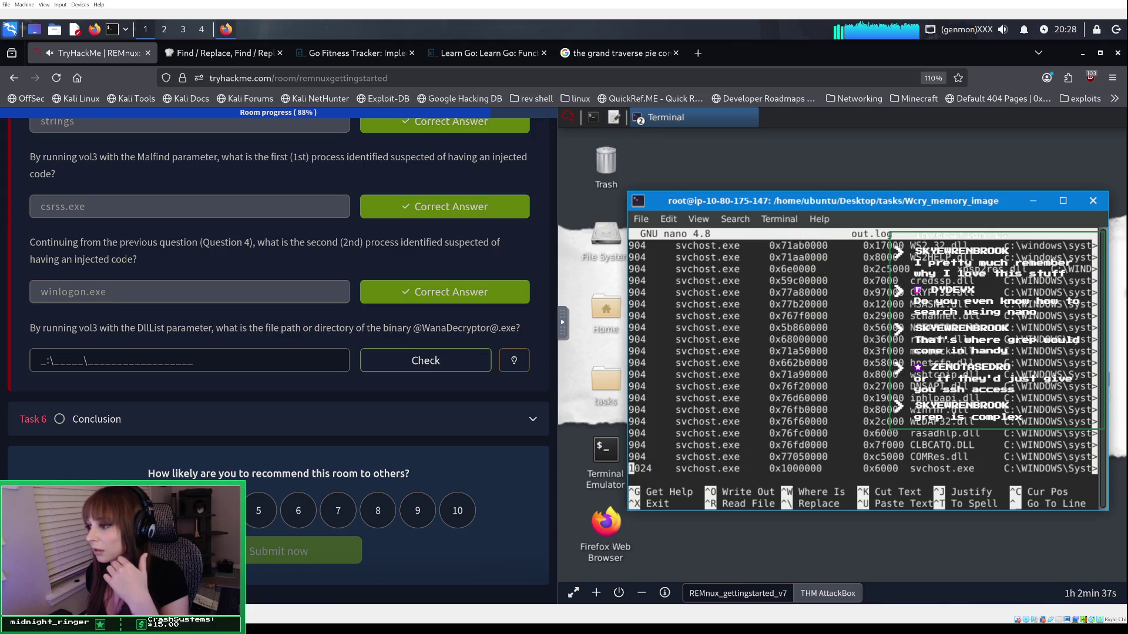
scroll(863, 353, "down", 3)
scroll(864, 353, "down", 2)
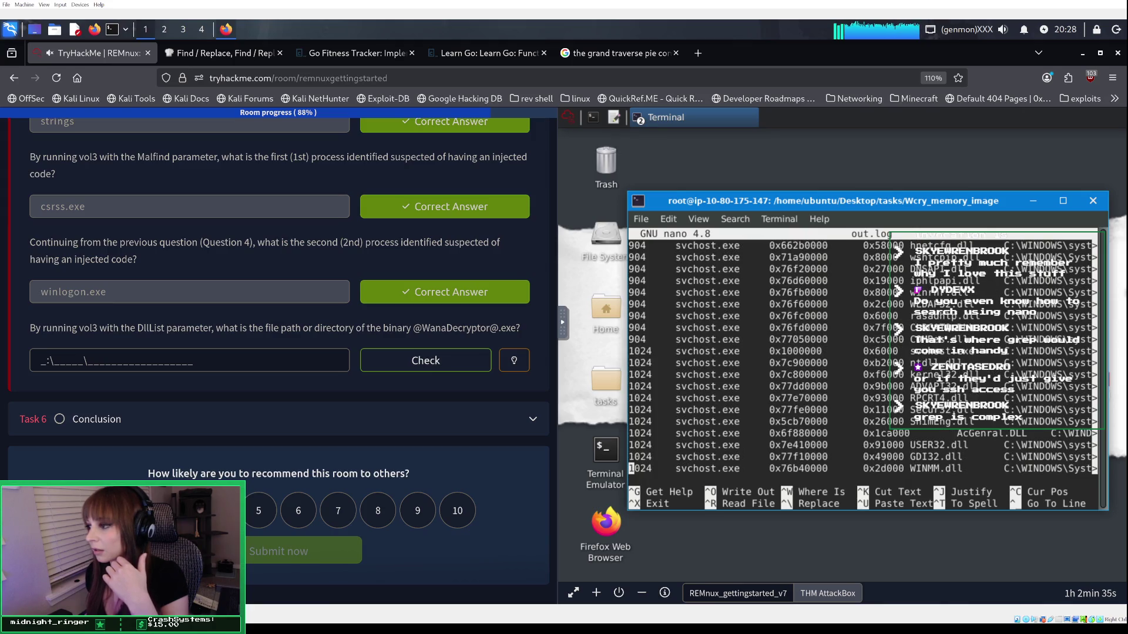
scroll(864, 353, "down", 4)
scroll(864, 353, "down", 5)
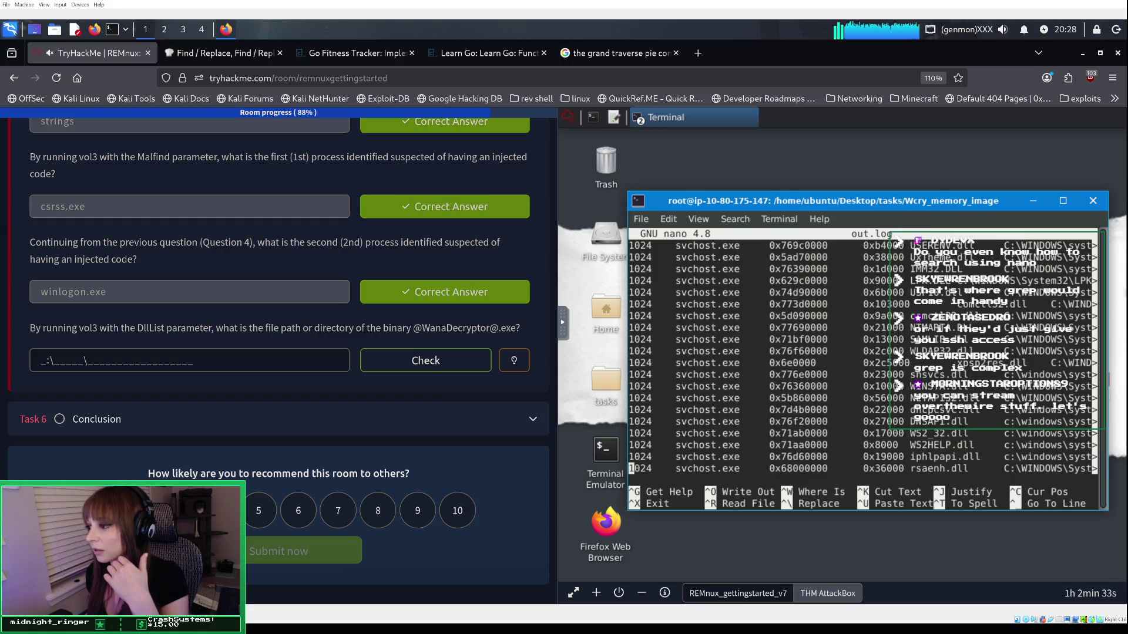
scroll(864, 353, "down", 3)
scroll(864, 353, "down", 3)
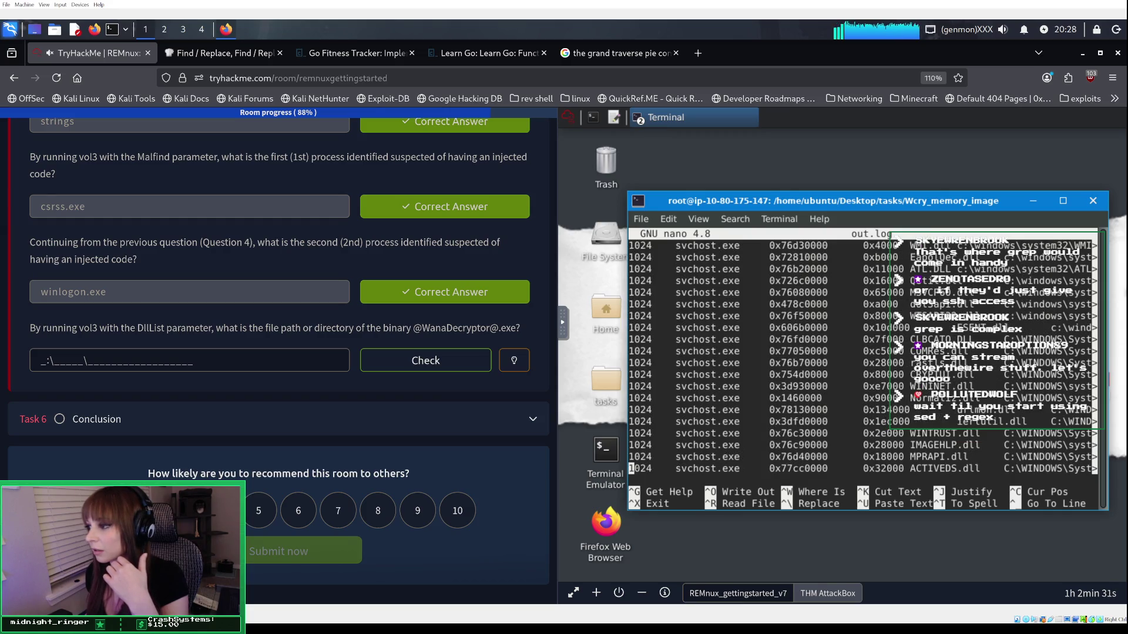
scroll(865, 353, "down", 5)
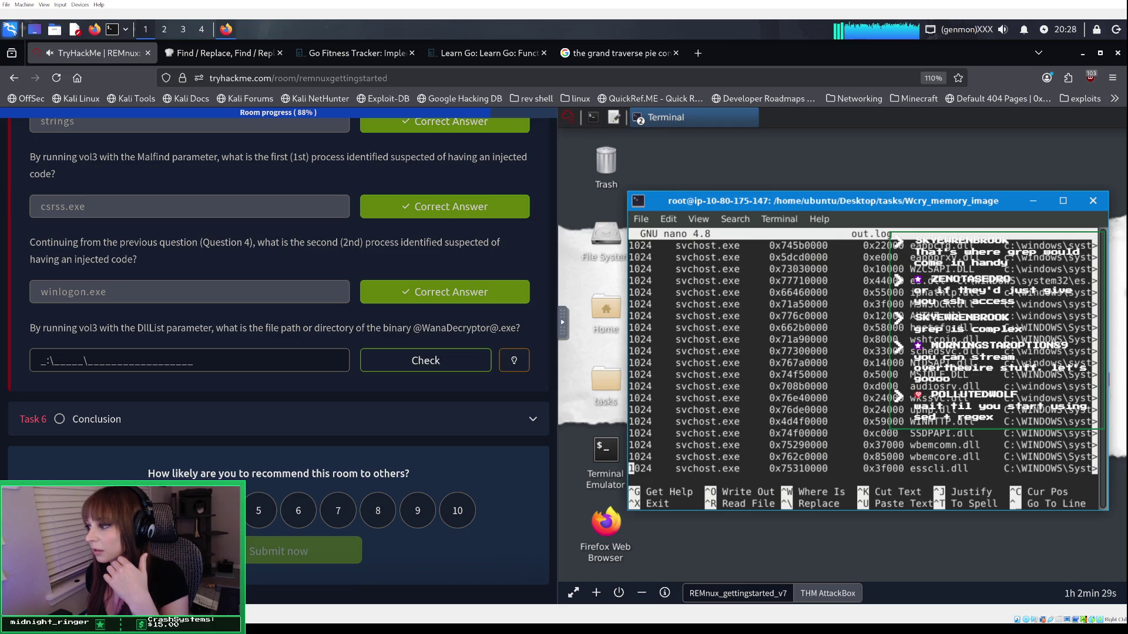
Step: Page further through out.log past PID 1084 to the svchost.exe rows, then switch to another browser tab
key("Down")
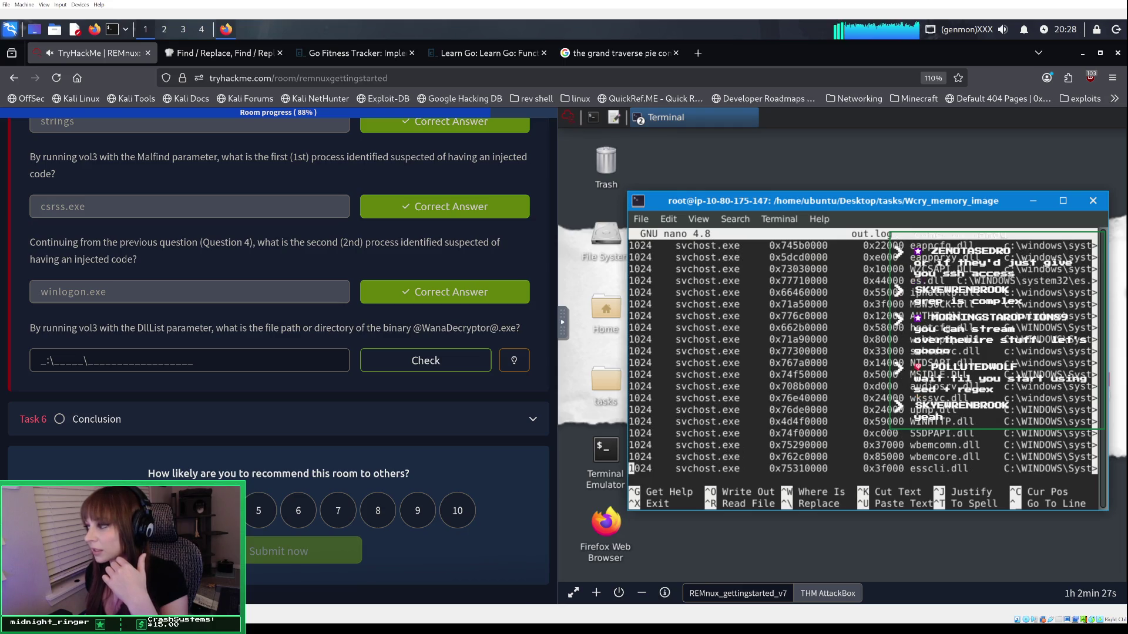
key("Down")
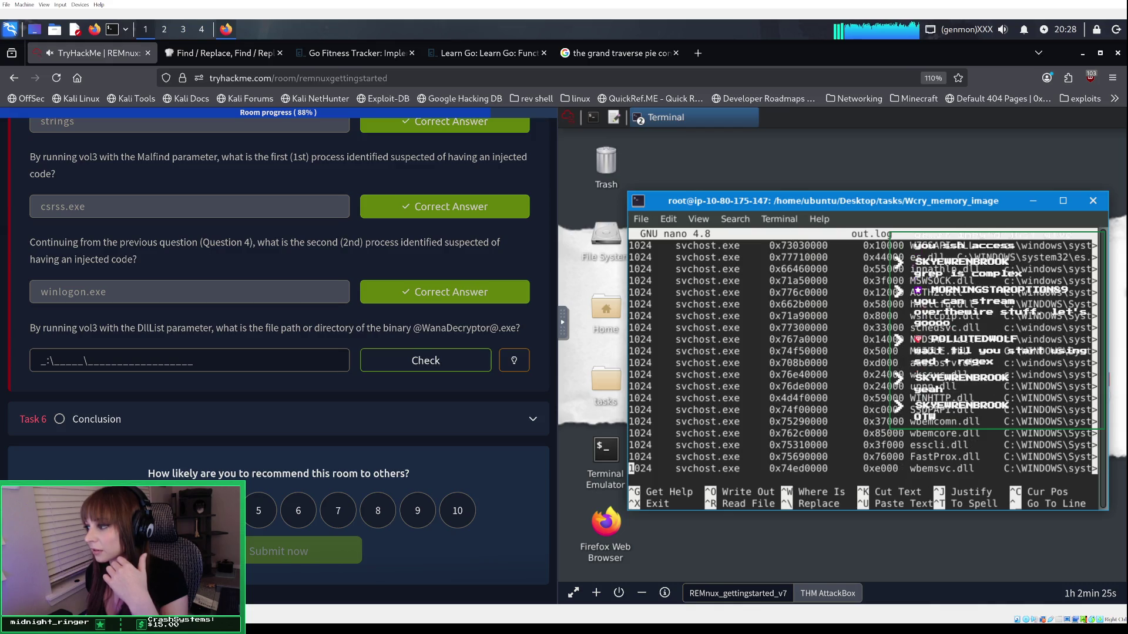
key("Down")
key("Down")
key("Down")
key("Down")
key("Down")
key("Page_Down")
key("Page_Down")
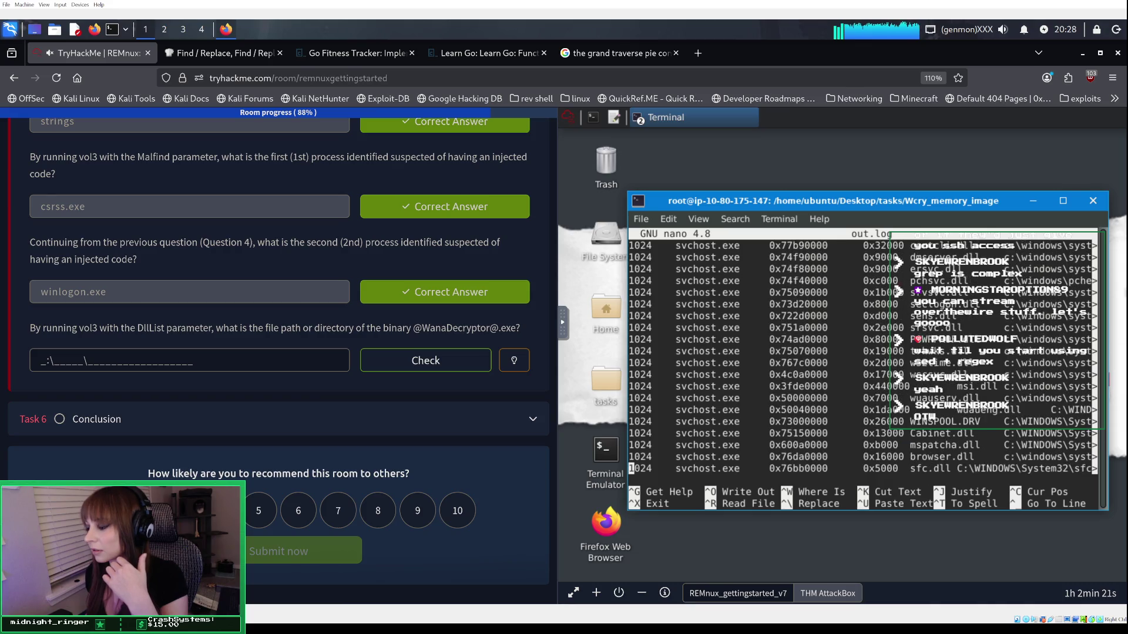
key("Page_Down")
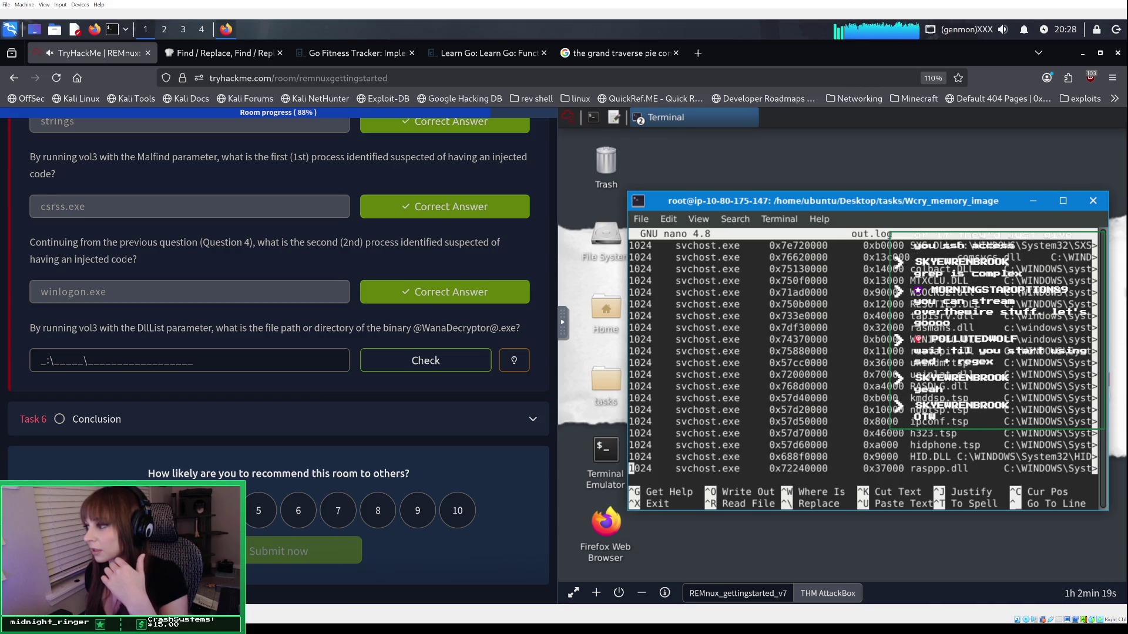
key("Page_Down")
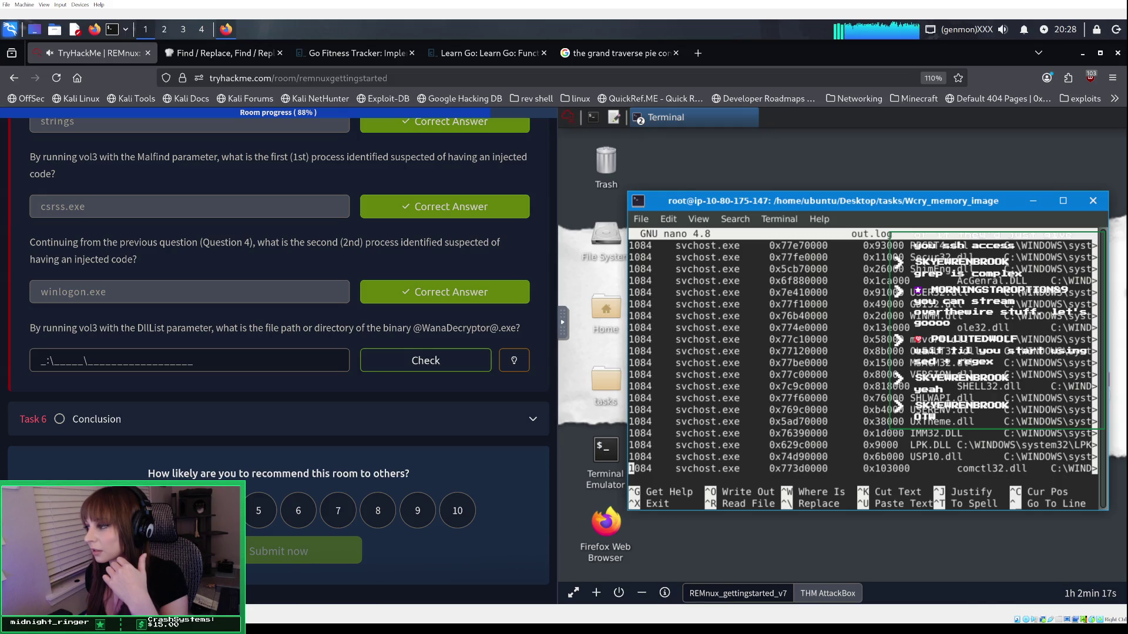
key("Page_Down")
key("Down")
key("Down")
key("Down")
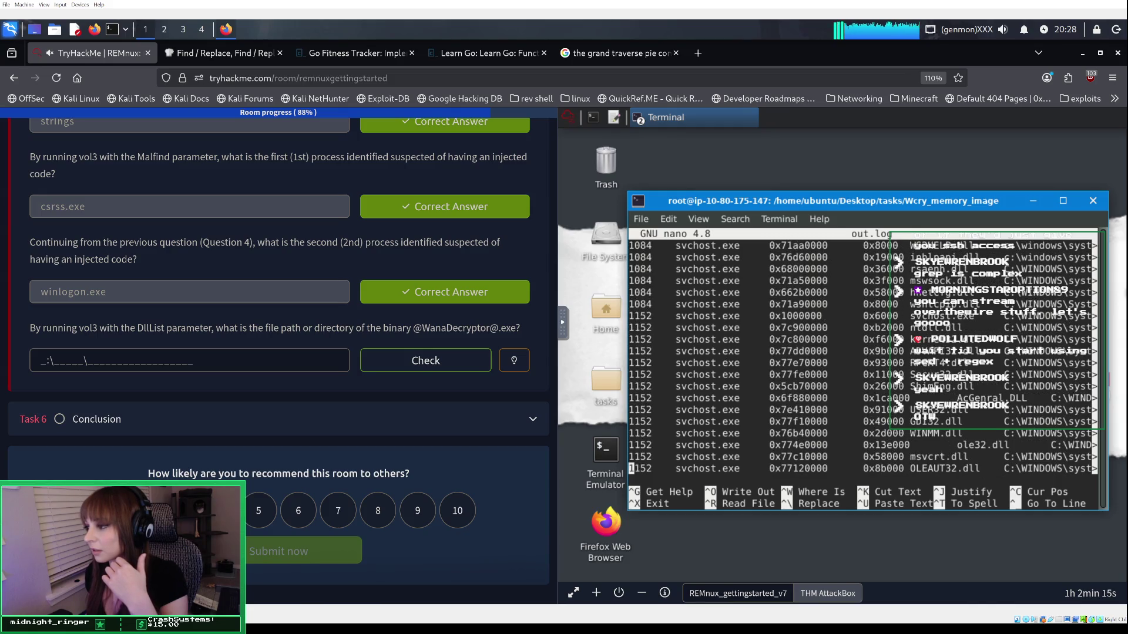
key("Down")
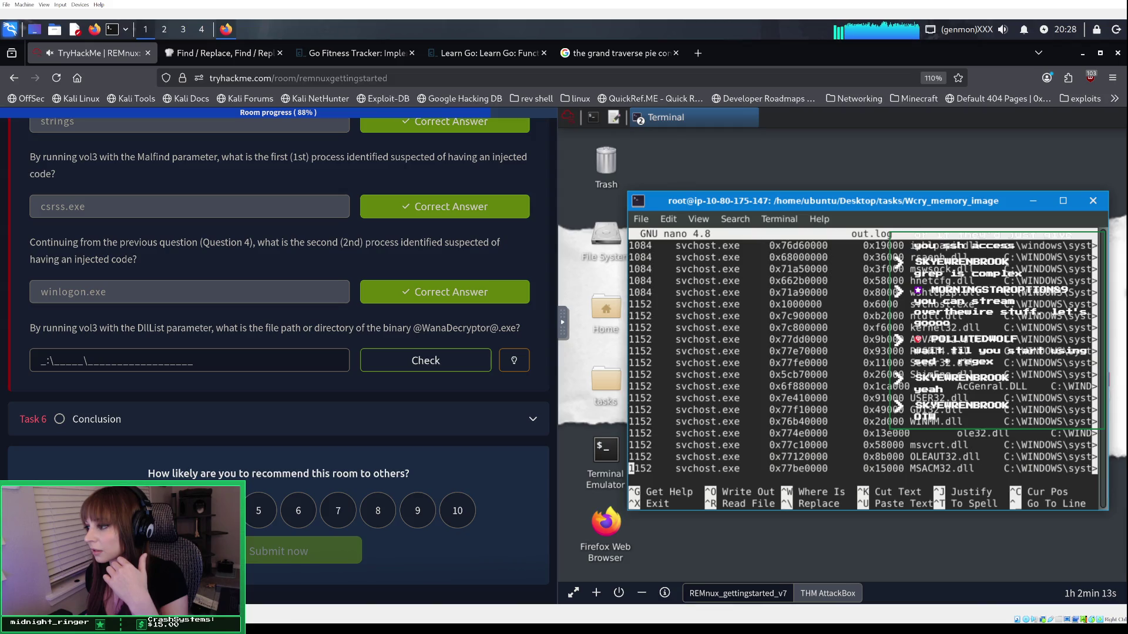
key("Down")
key("Down")
key("Down")
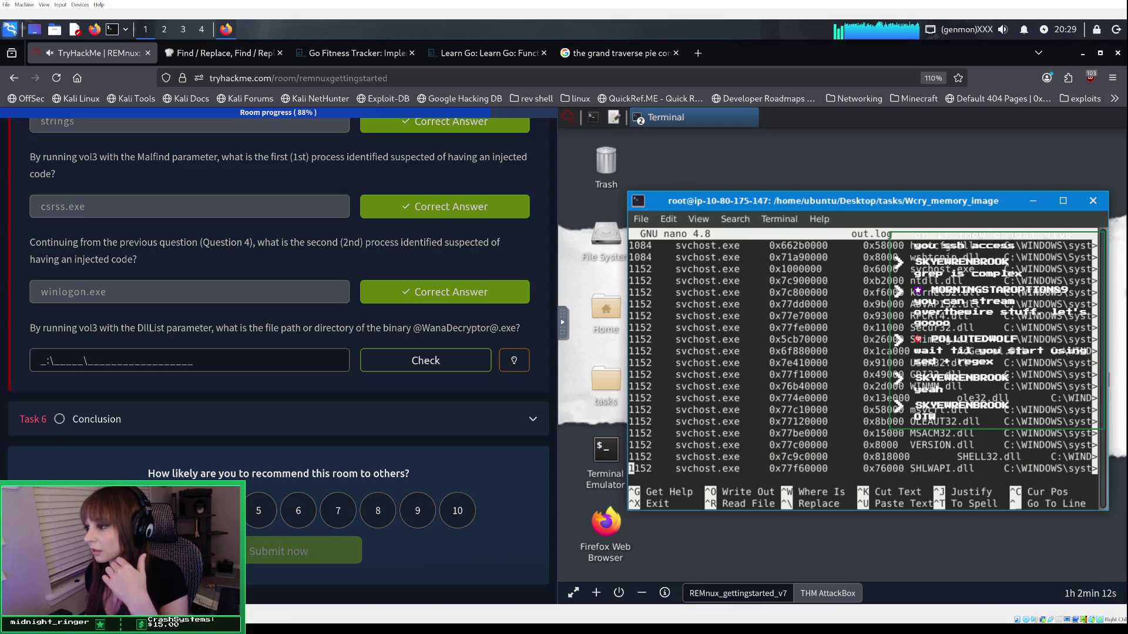
key("Down")
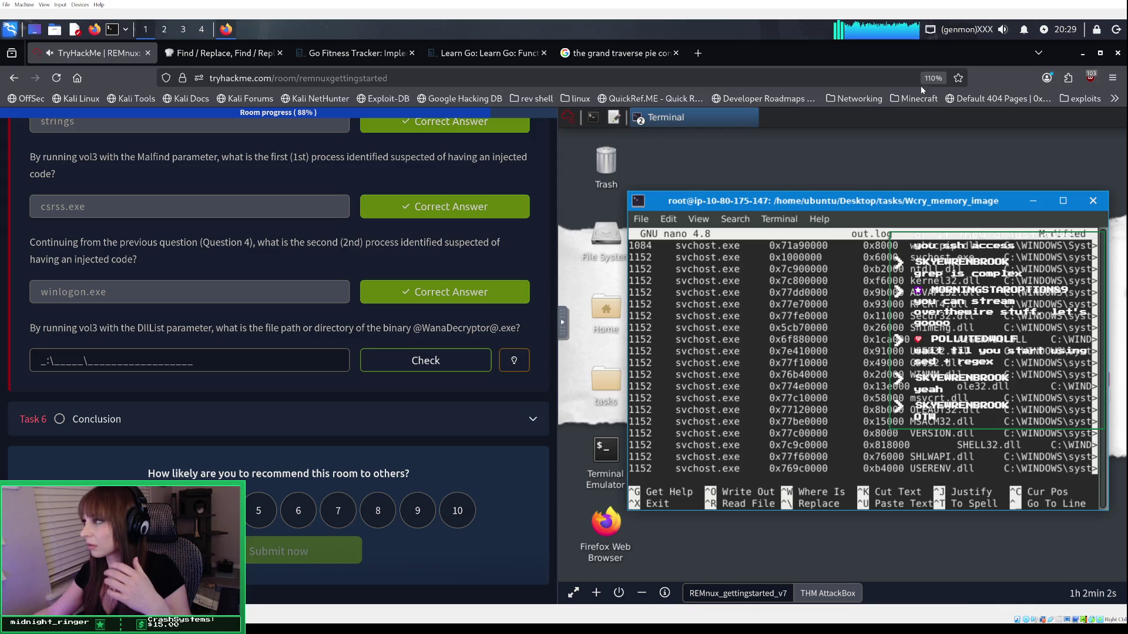
left_click(653, 53)
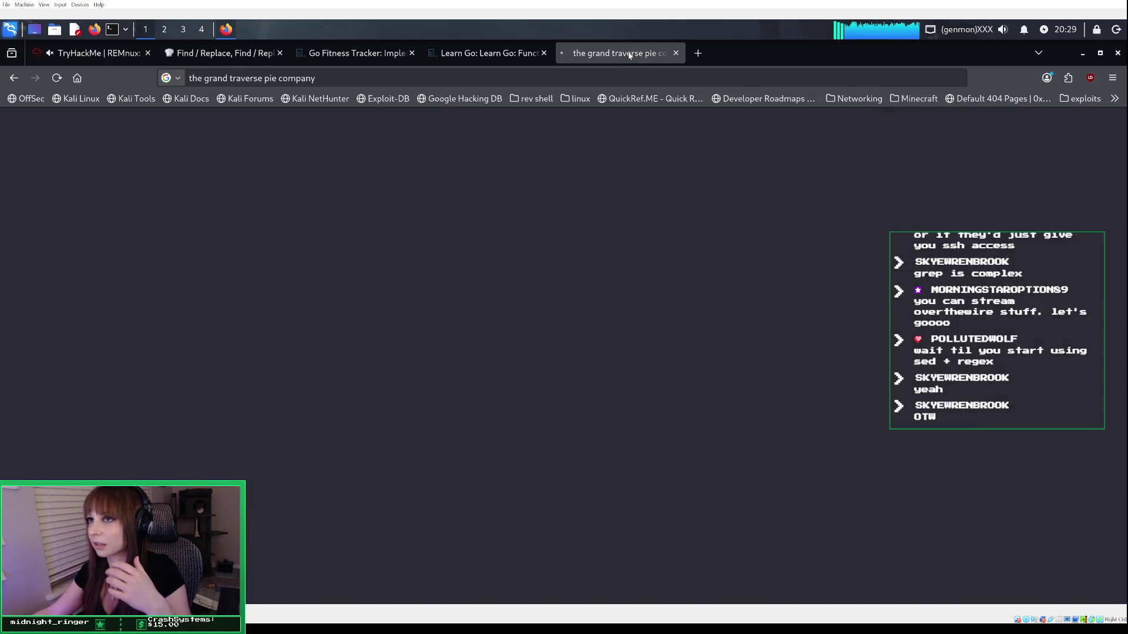
Step: Search Google for 'search in nano', read the answer, and return to the TryHackMe room tab
left_click(701, 53)
type("se")
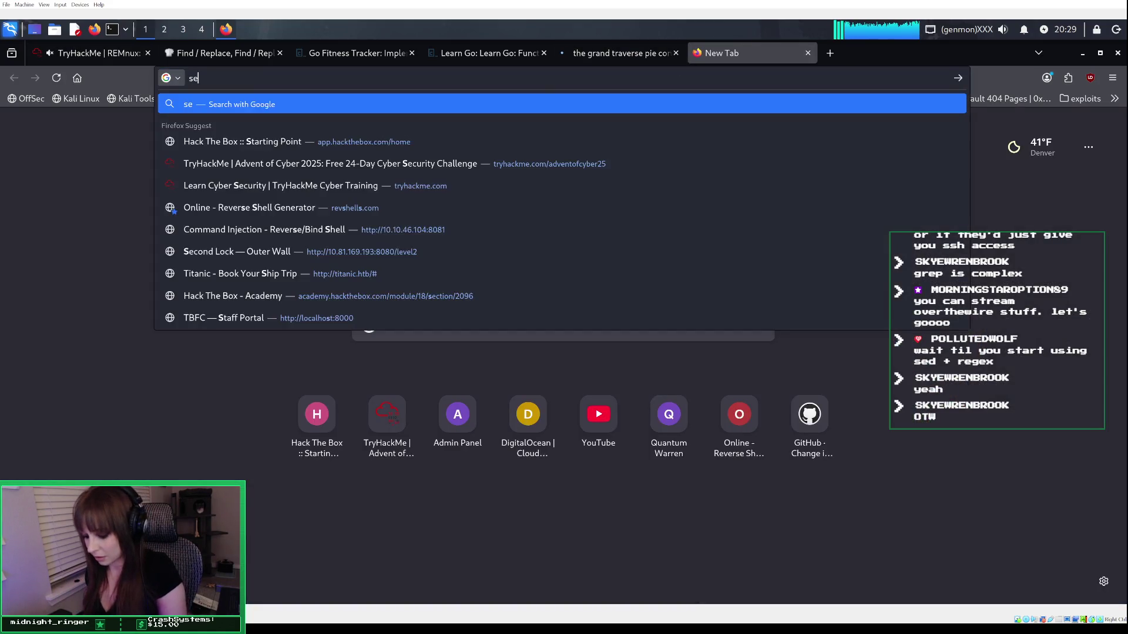
type("a")
key("BackSpace")
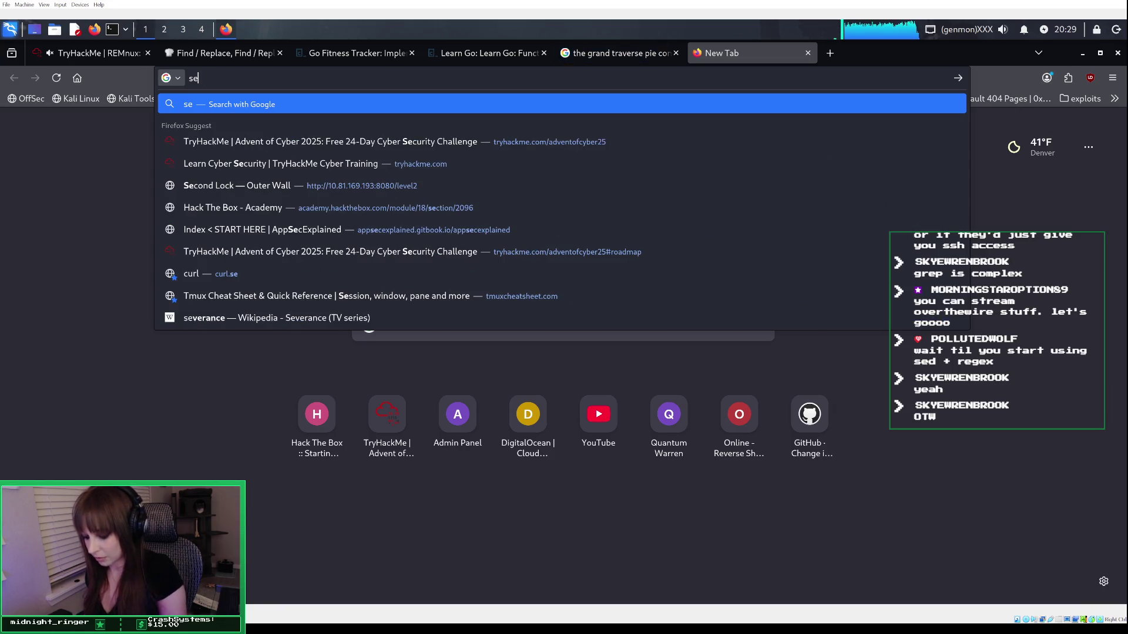
type("arch in nano")
key("Return")
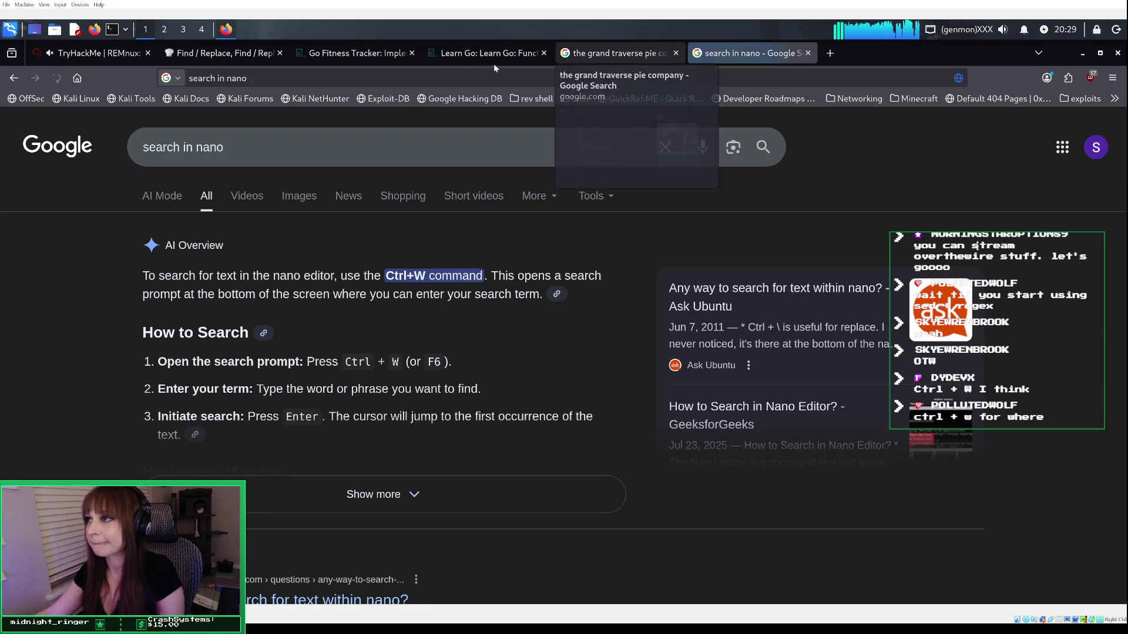
left_click(98, 53)
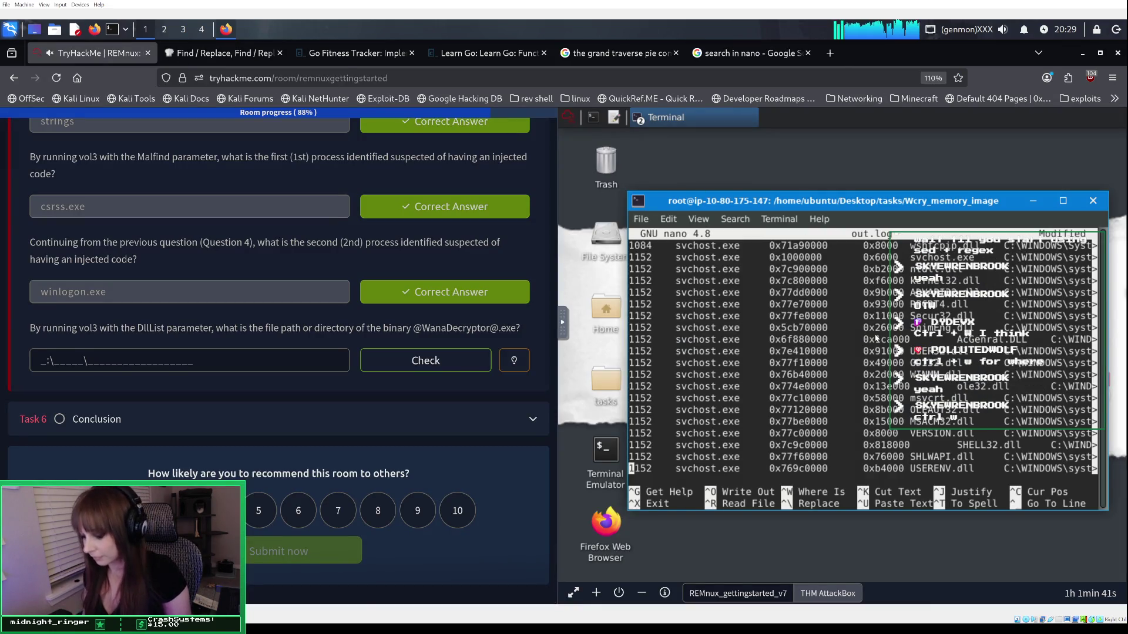
Step: Ctrl+W meant to search out.log closes the TryHackMe tab, leaving CyberChef showing
key("ctrl+w")
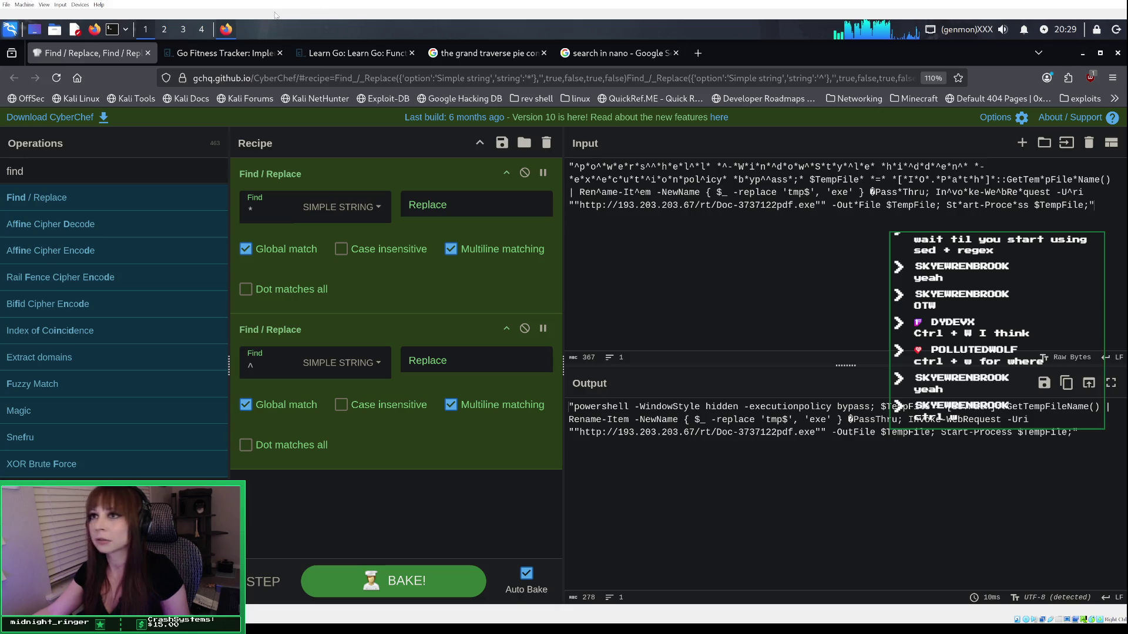
Step: Load tryhackme.com in a new tab and reach REMnux: Getting Started via the Cyber Security 101 path
left_click(698, 54)
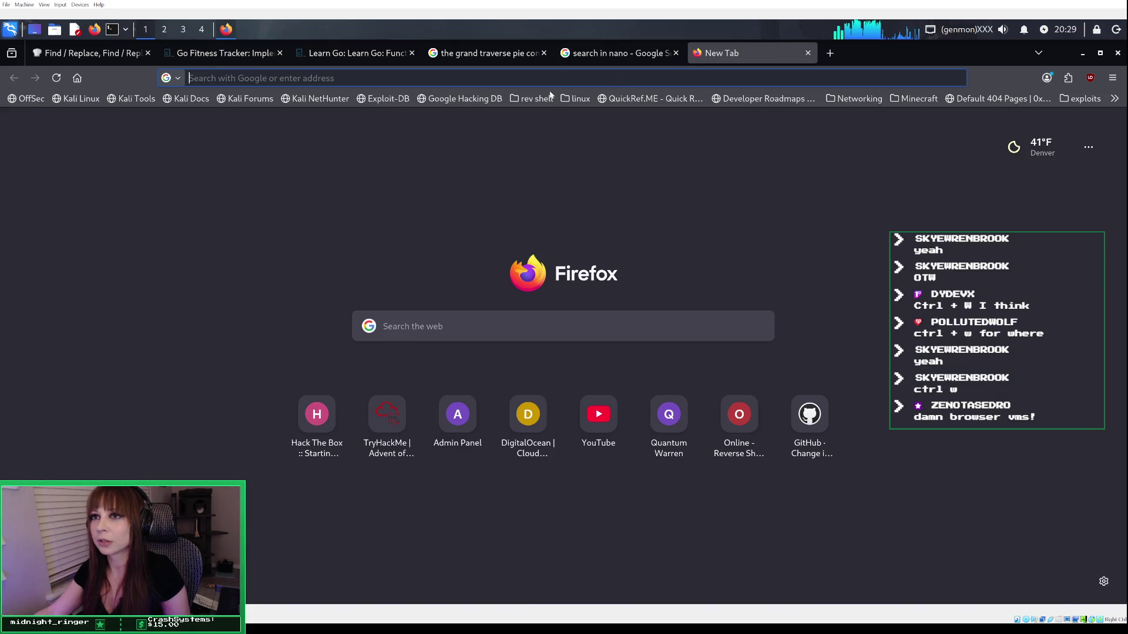
type("tryhackme.com/")
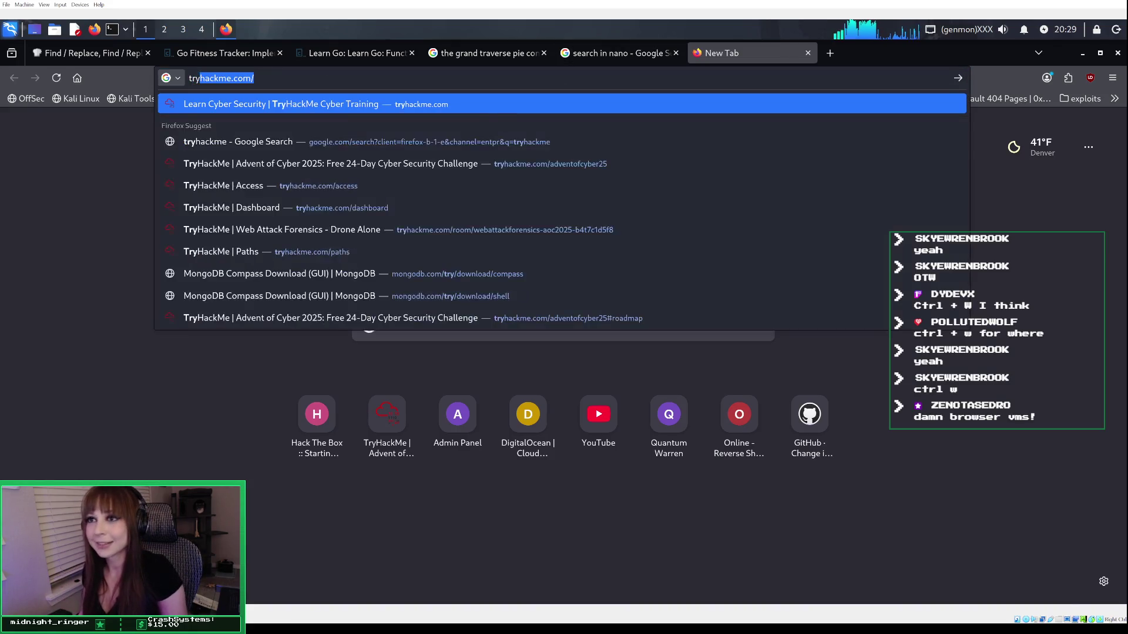
key("Return")
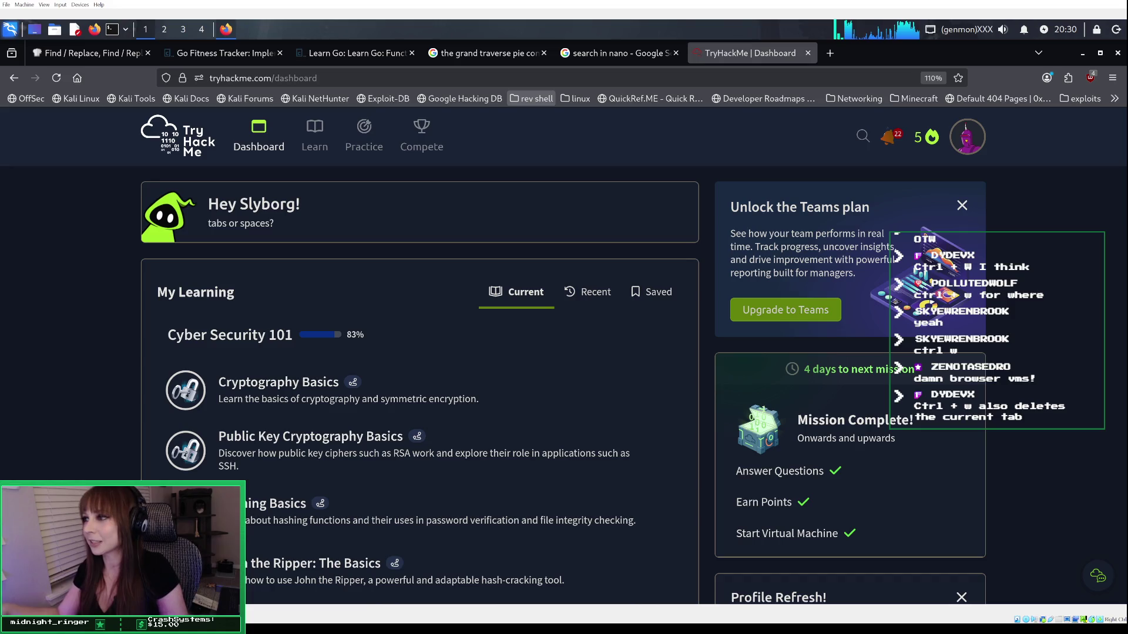
scroll(437, 488, "down", 2)
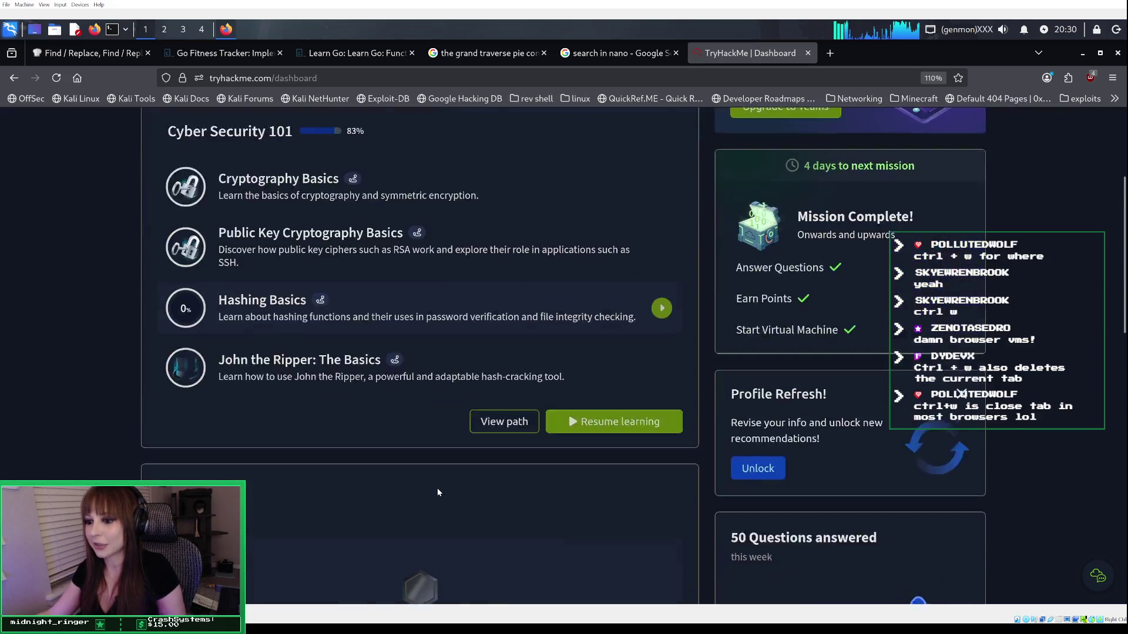
scroll(437, 493, "down", 1)
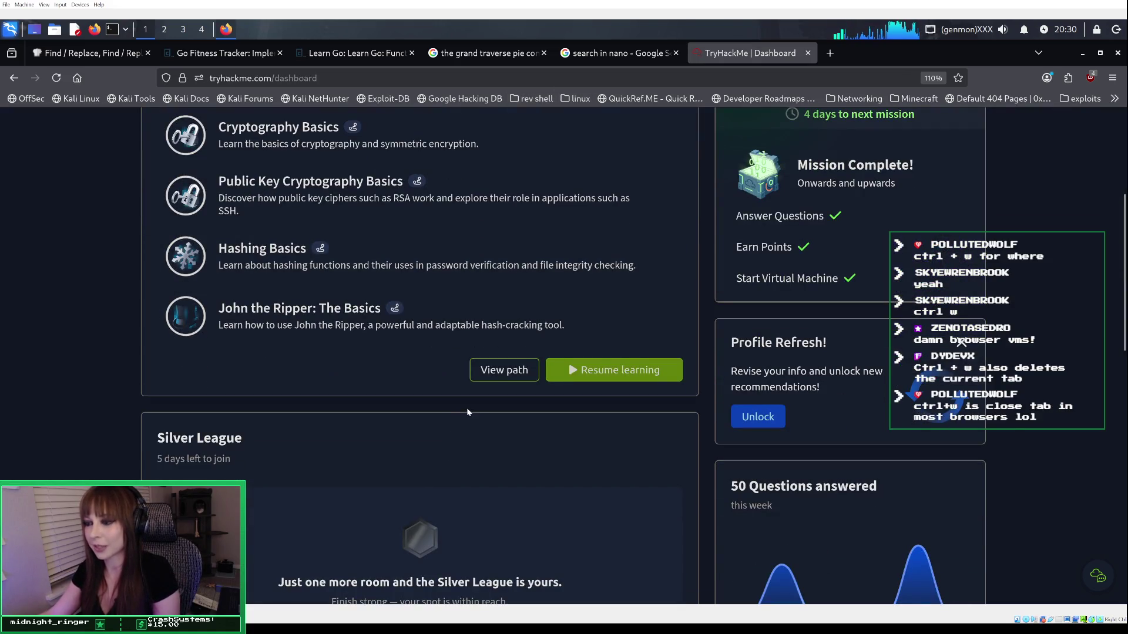
left_click(505, 370)
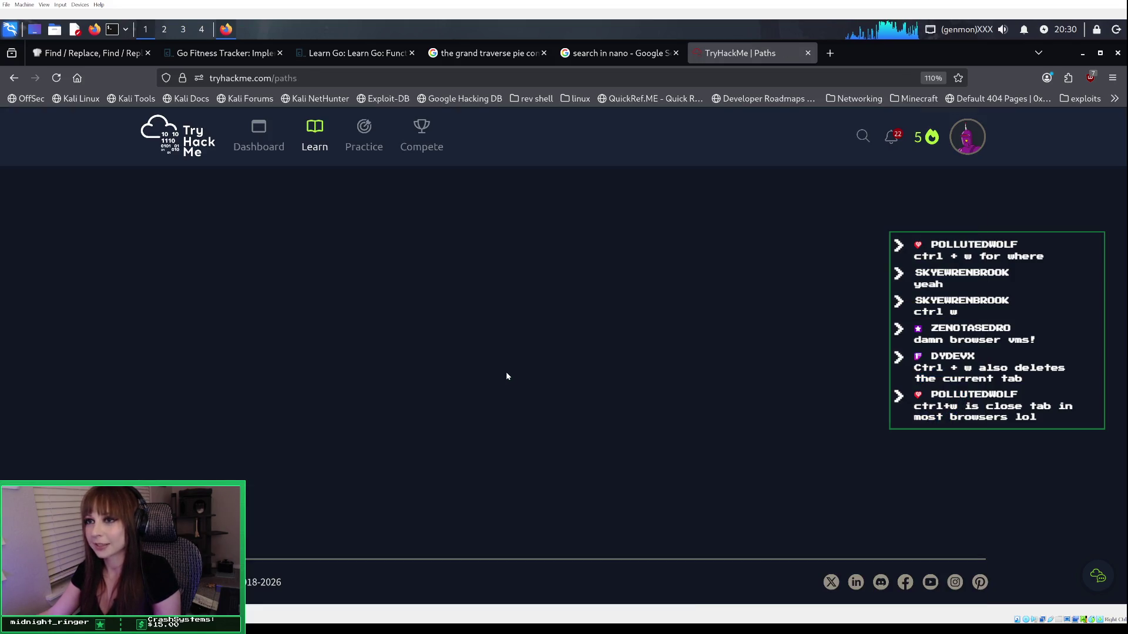
scroll(507, 376, "down", 3)
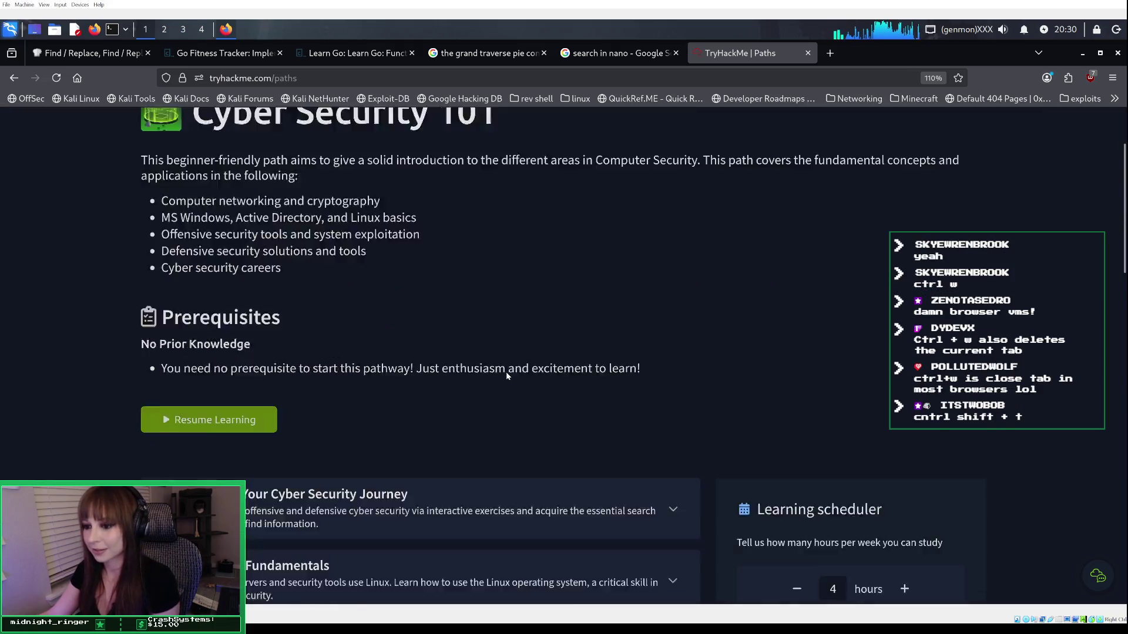
scroll(507, 376, "down", 3)
scroll(507, 376, "down", 3)
scroll(507, 376, "down", 3)
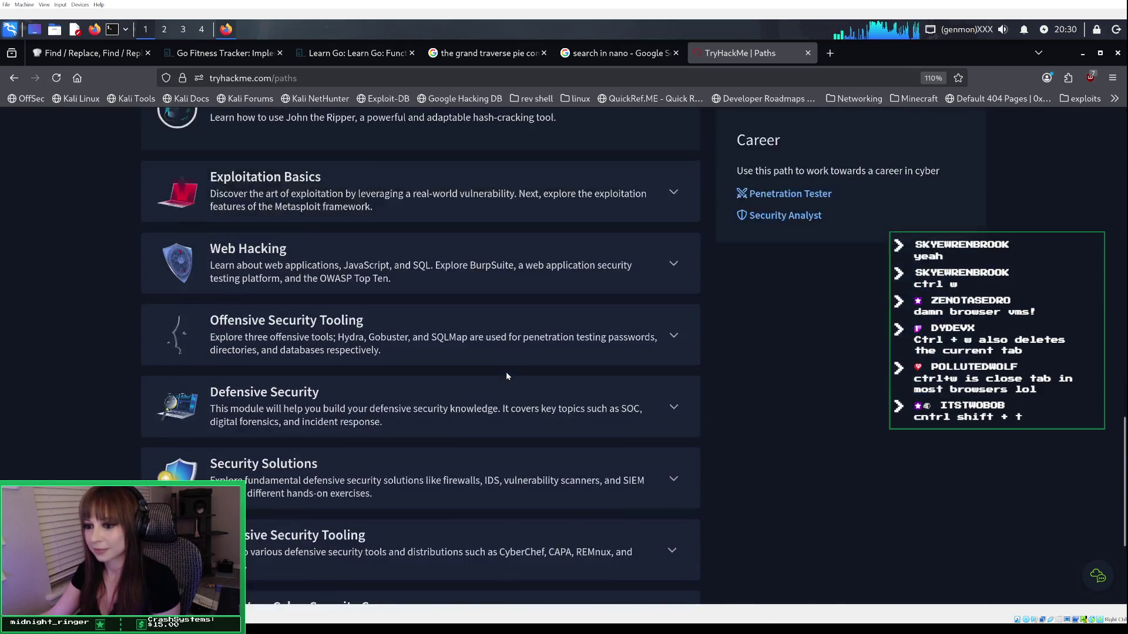
scroll(507, 377, "down", 2)
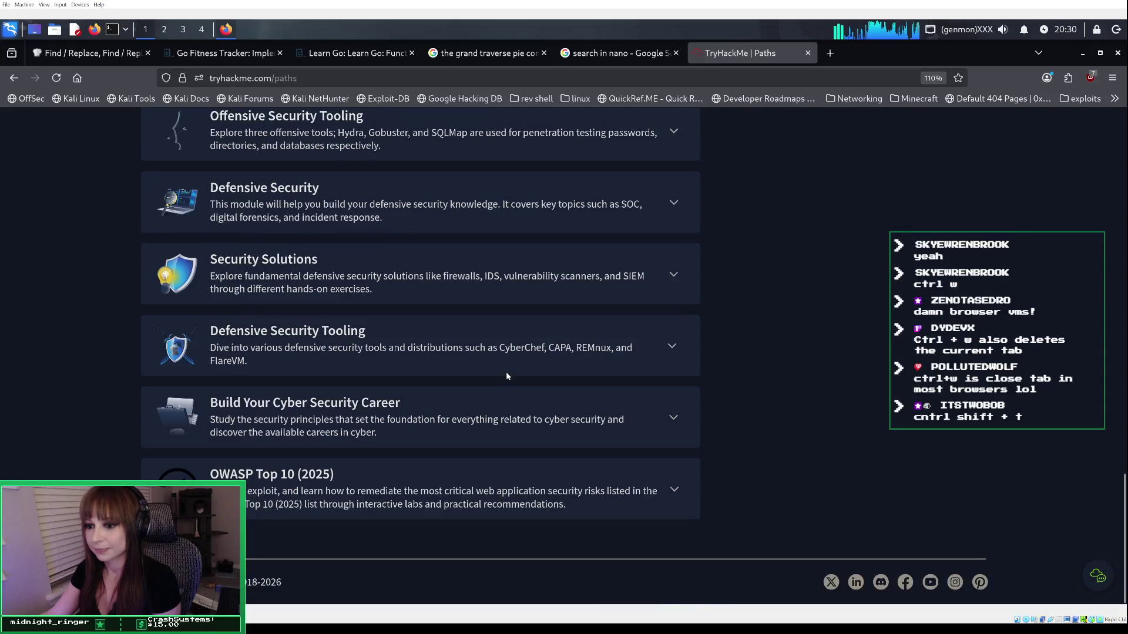
left_click(413, 365)
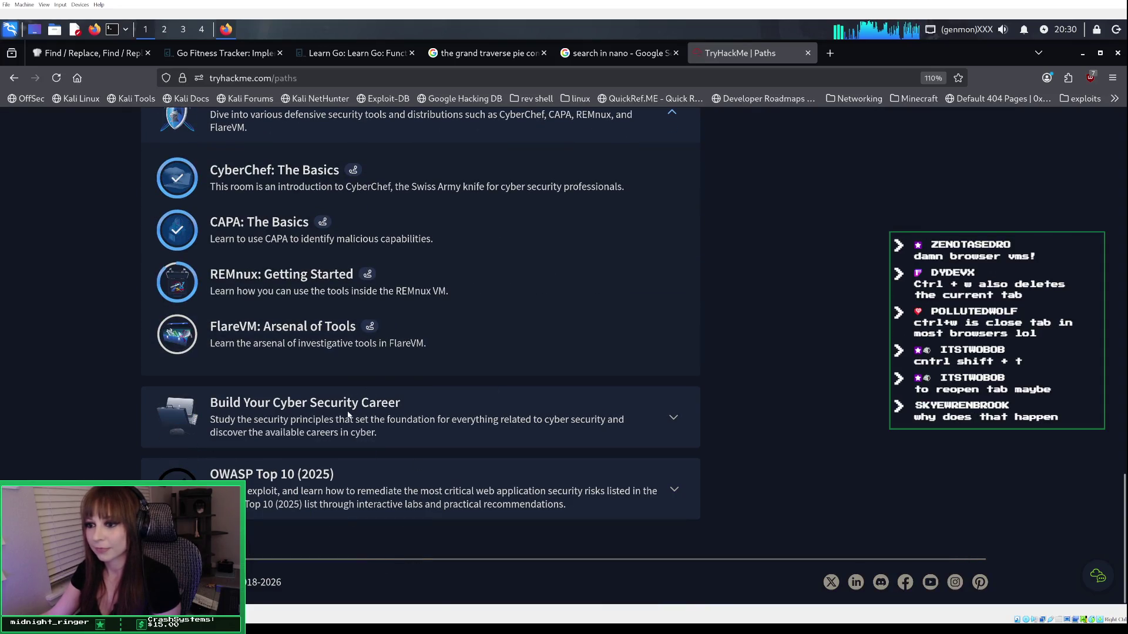
left_click(334, 291)
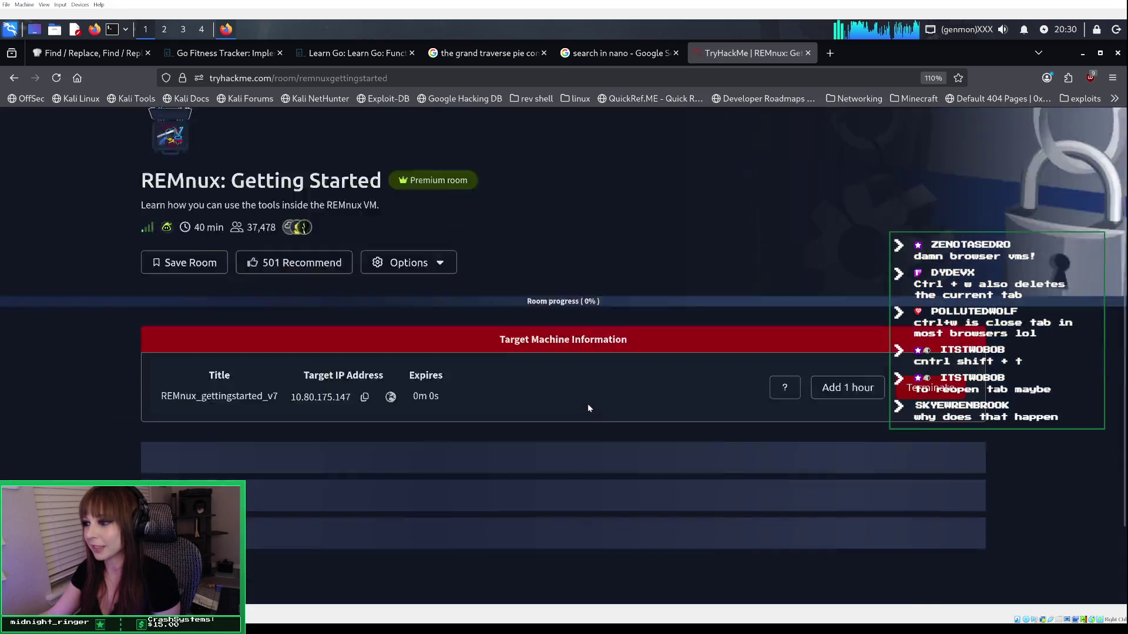
scroll(508, 426, "down", 3)
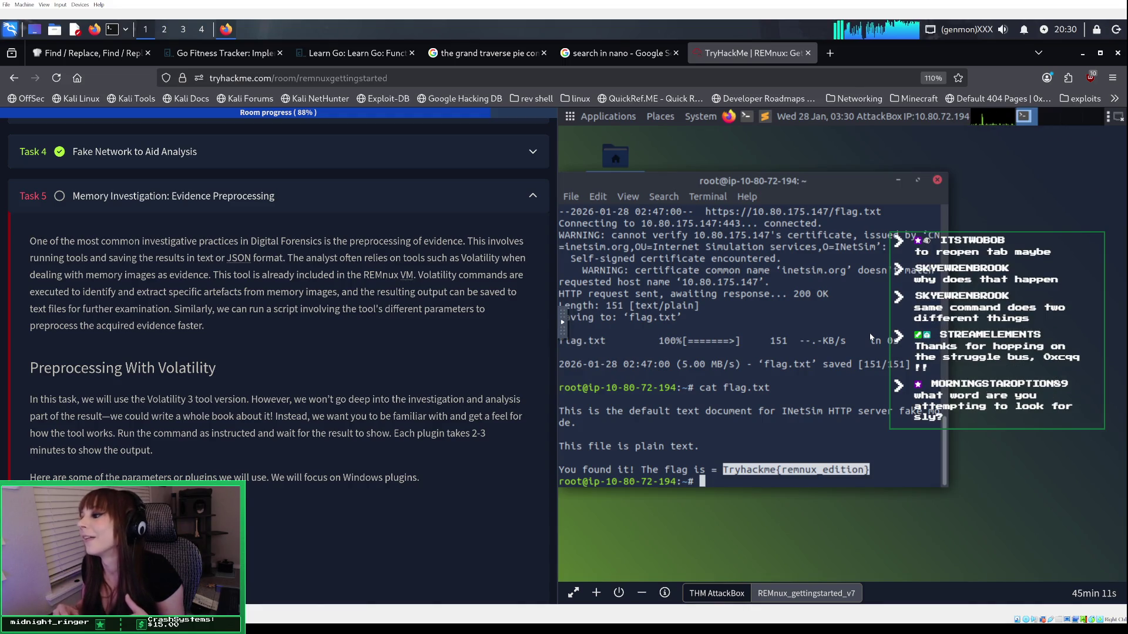
Step: Reconnect the AttackBox view to the running machine showing nano with out.log
left_click(763, 592)
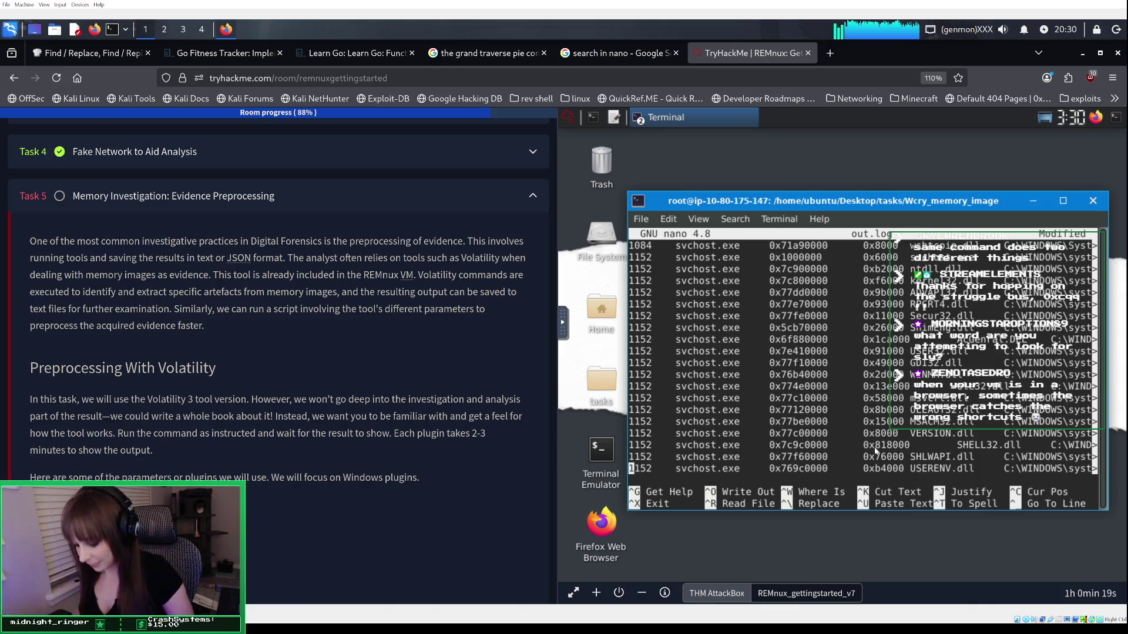
Step: Close the room tab by mistake, then use Firefox history to reopen REMnux: Getting Started
key("ctrl+w")
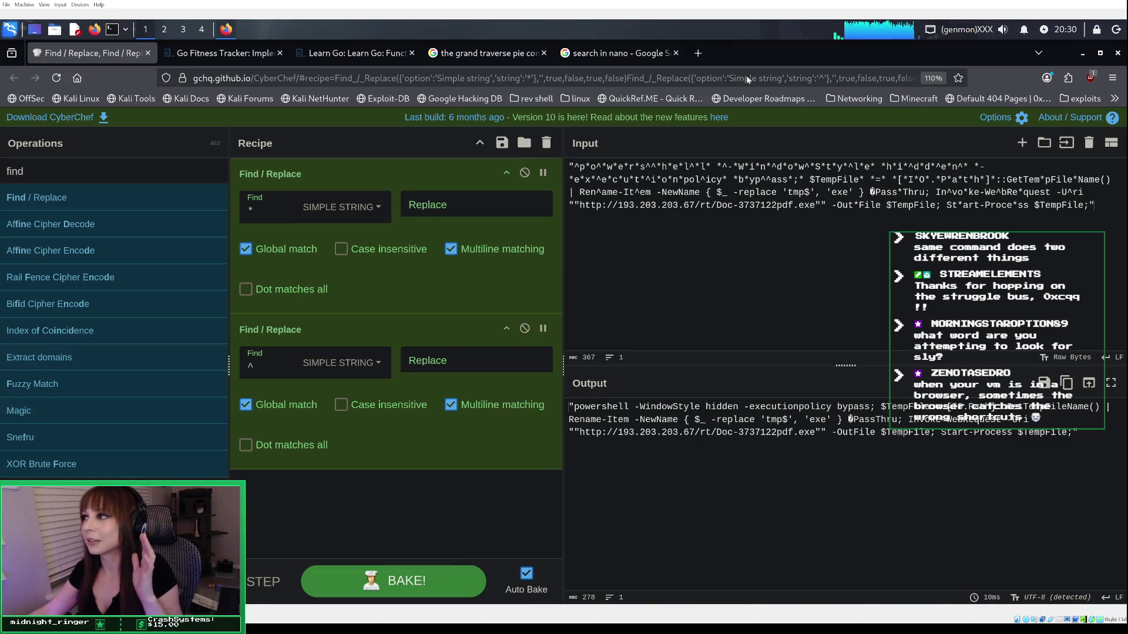
left_click(697, 53)
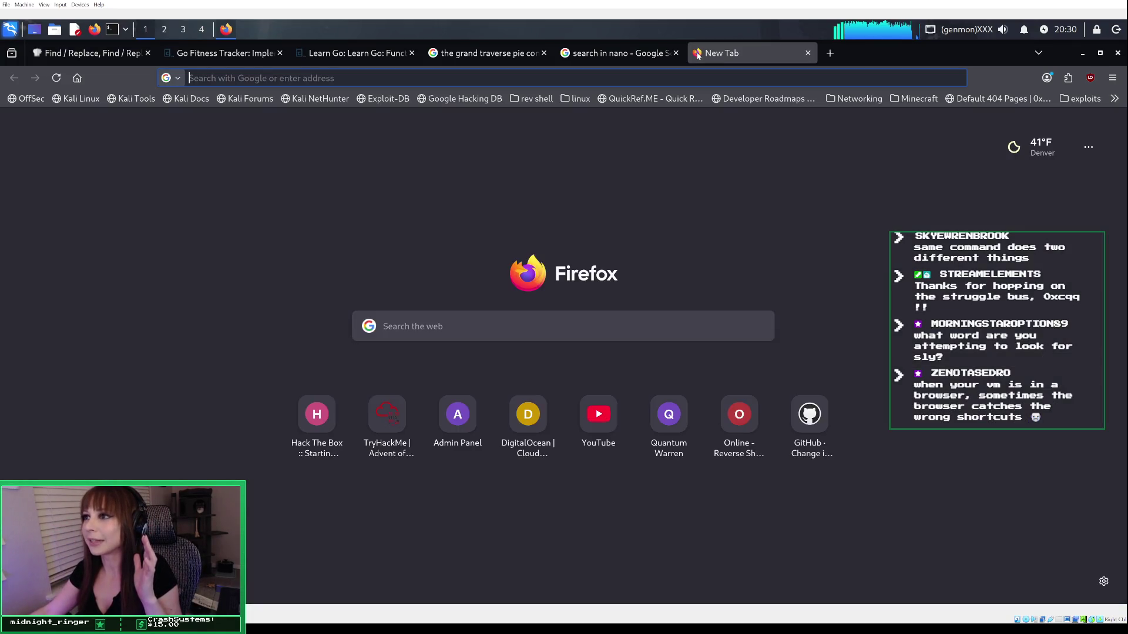
left_click(598, 79)
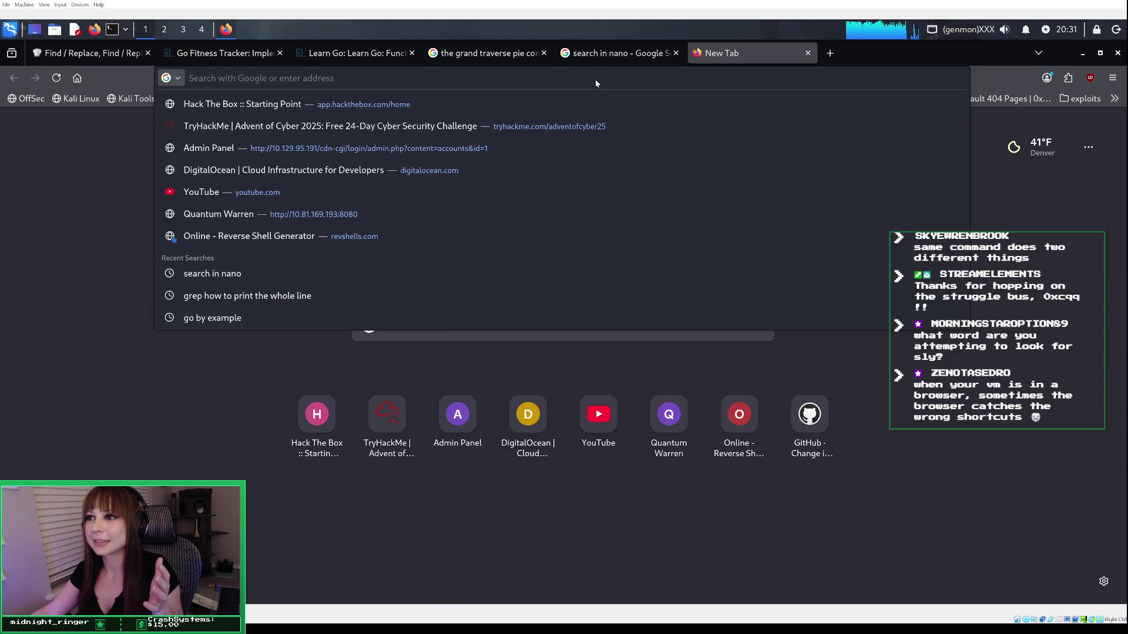
left_click(1113, 78)
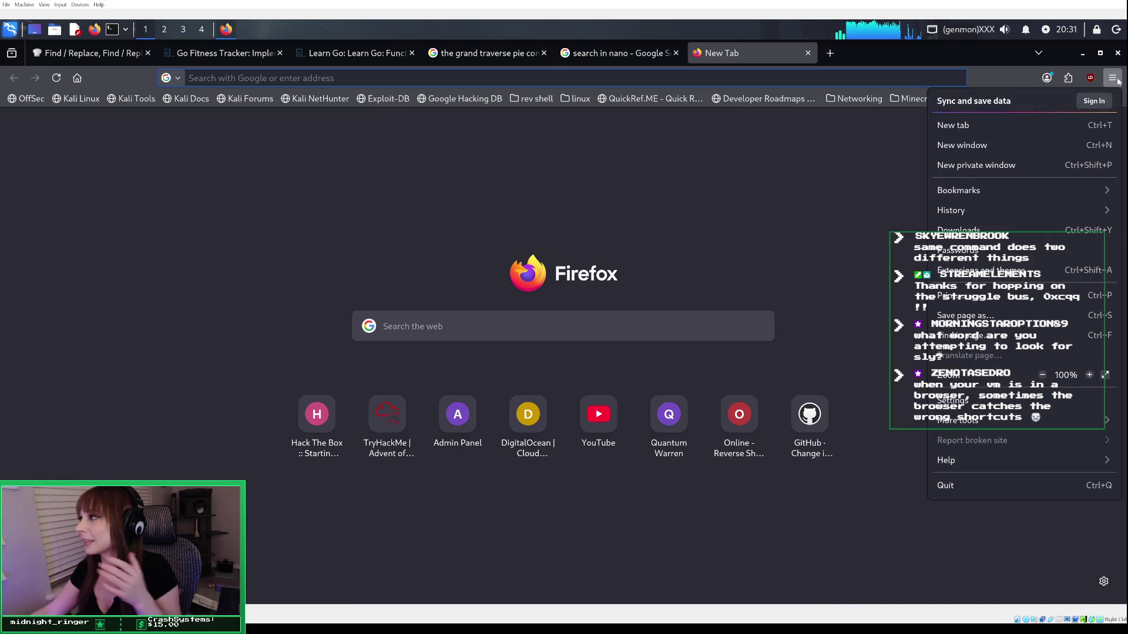
left_click(1011, 213)
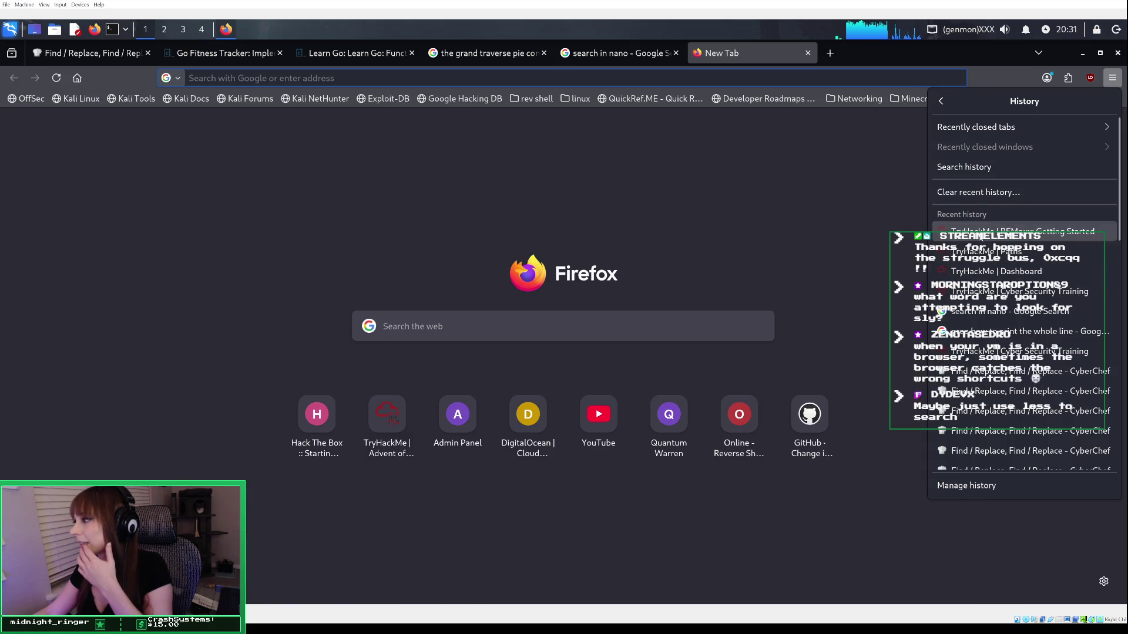
left_click(1022, 231)
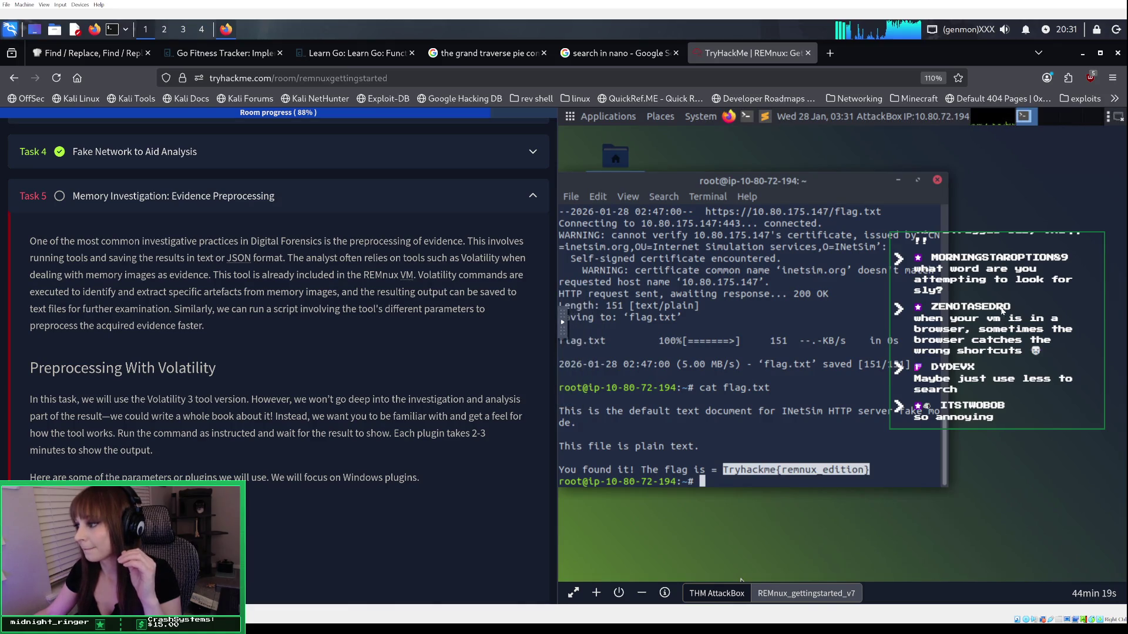
scroll(259, 379, "down", 3)
scroll(258, 380, "down", 5)
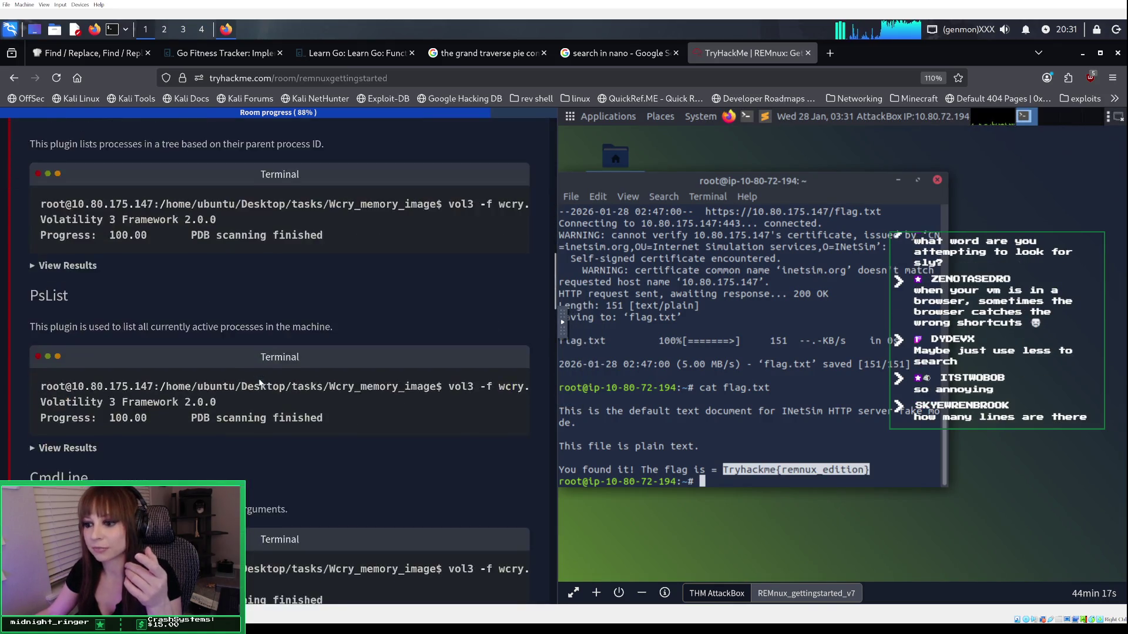
scroll(258, 380, "down", 5)
scroll(258, 379, "down", 5)
scroll(259, 378, "down", 5)
scroll(258, 379, "down", 5)
scroll(258, 379, "down", 5)
scroll(259, 378, "down", 5)
scroll(258, 378, "down", 4)
scroll(258, 378, "down", 5)
scroll(258, 379, "down", 4)
scroll(364, 353, "down", 1)
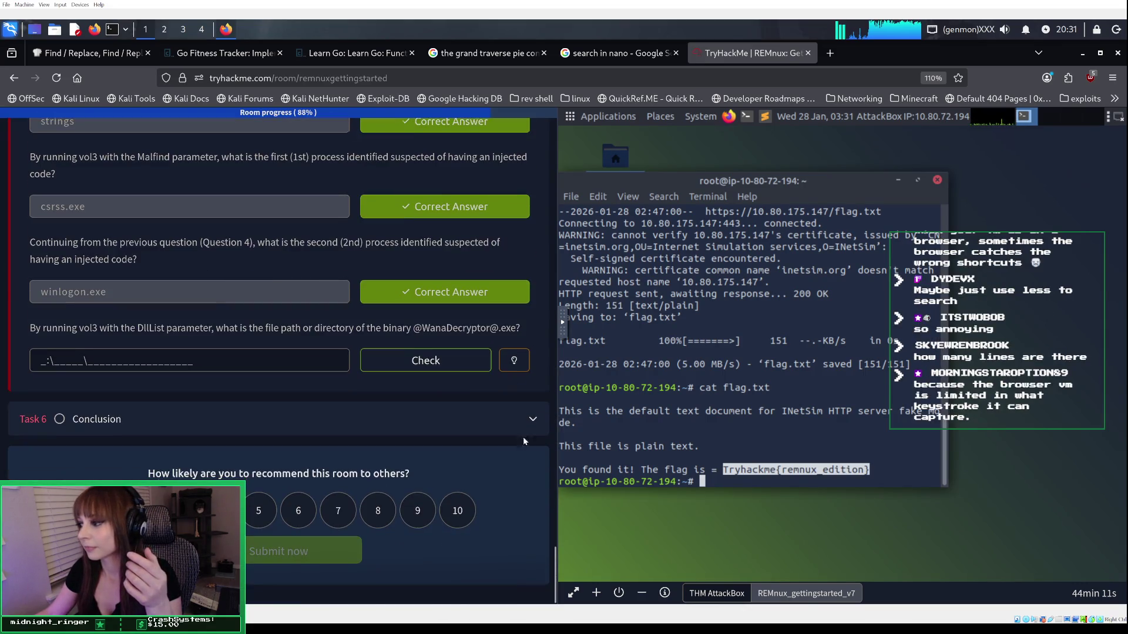
Step: Switch the machine view to the REMnux_gettingstarted_v7 VM showing out.log
left_click(807, 594)
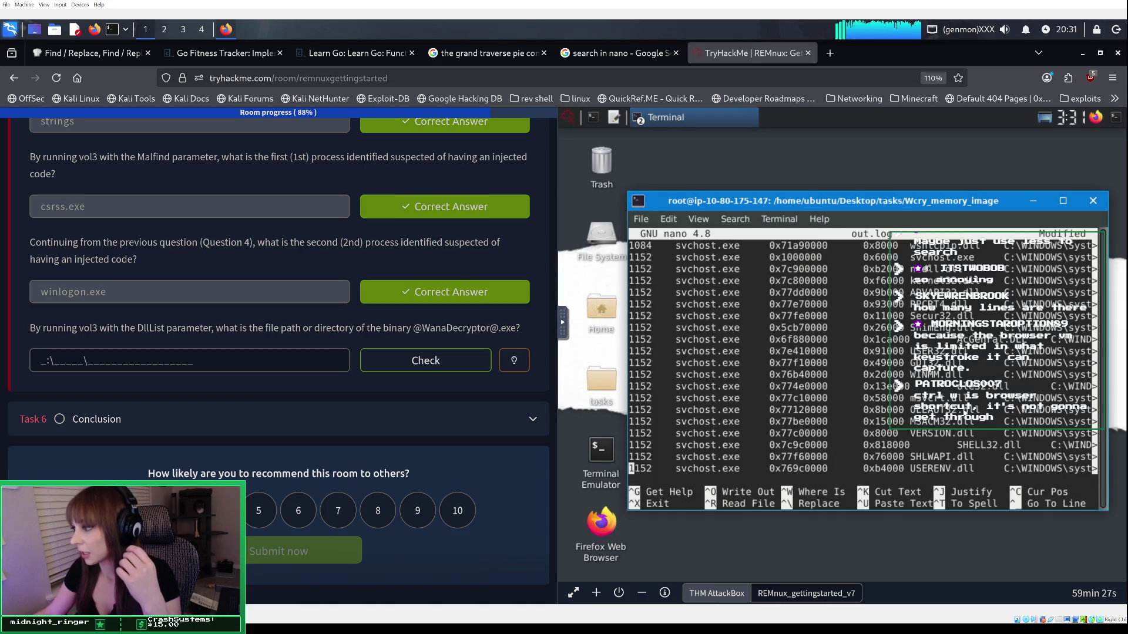
key("Page_Down")
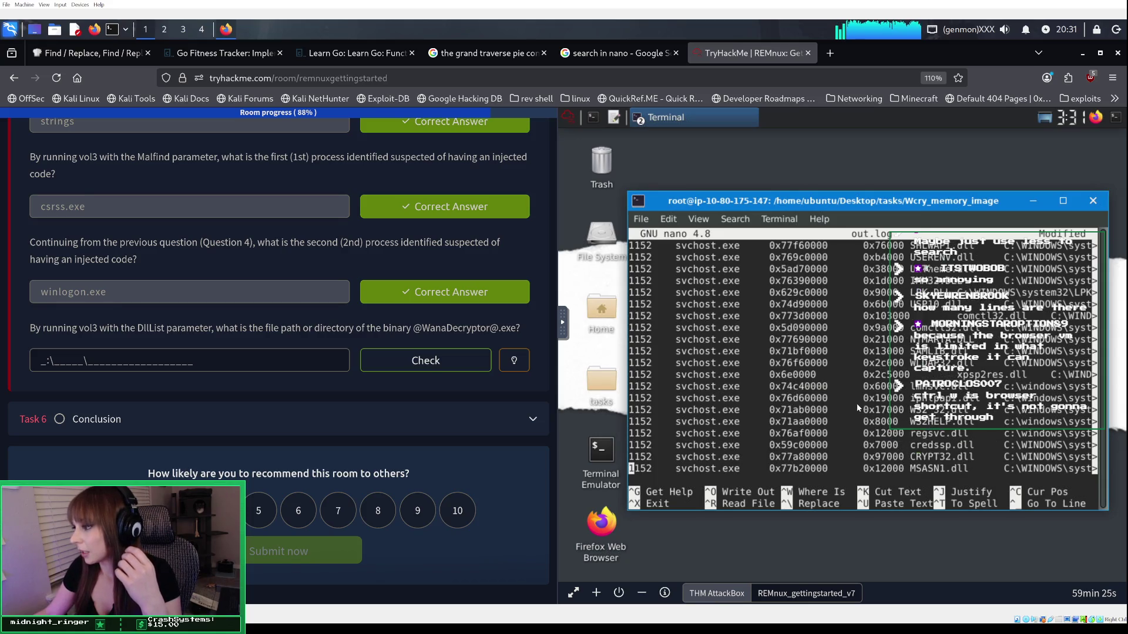
key("Page_Down")
key("Page_Down")
key("Page_Down")
key("Page_Down")
key("Page_Down")
key("Page_Down")
key("Page_Down")
key("Page_Down")
key("Page_Down")
key("Page_Down")
key("Page_Down")
key("Page_Down")
key("Page_Down")
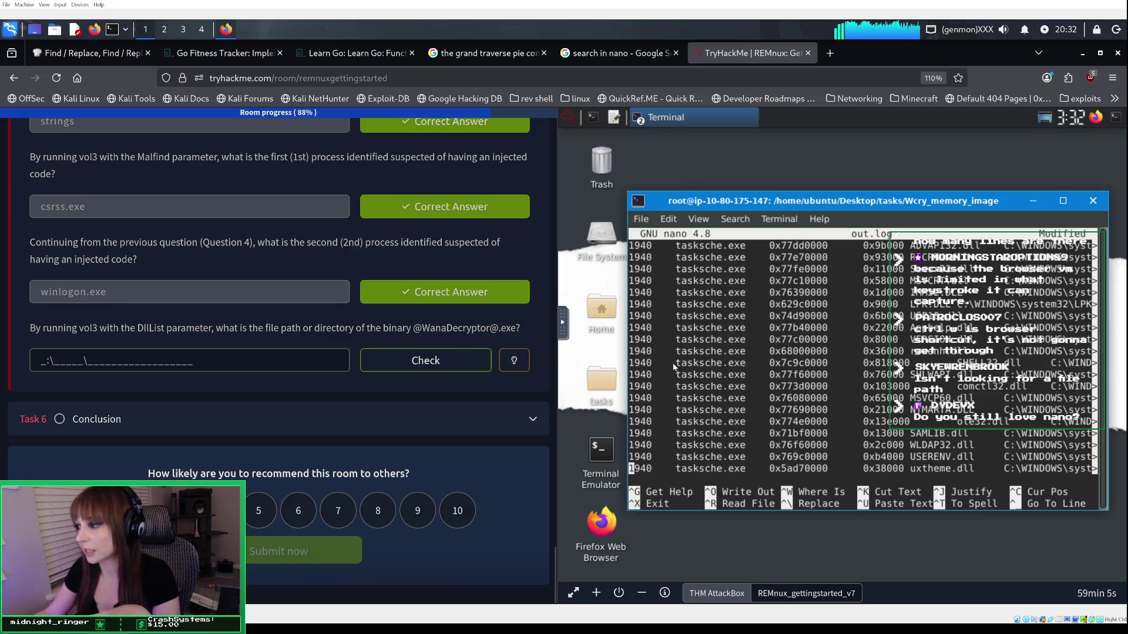
key("Down")
key("Down")
key("Down")
key("Down")
key("Down")
key("Down")
key("Down")
key("Down")
key("Down")
key("Down")
key("Down")
key("Down")
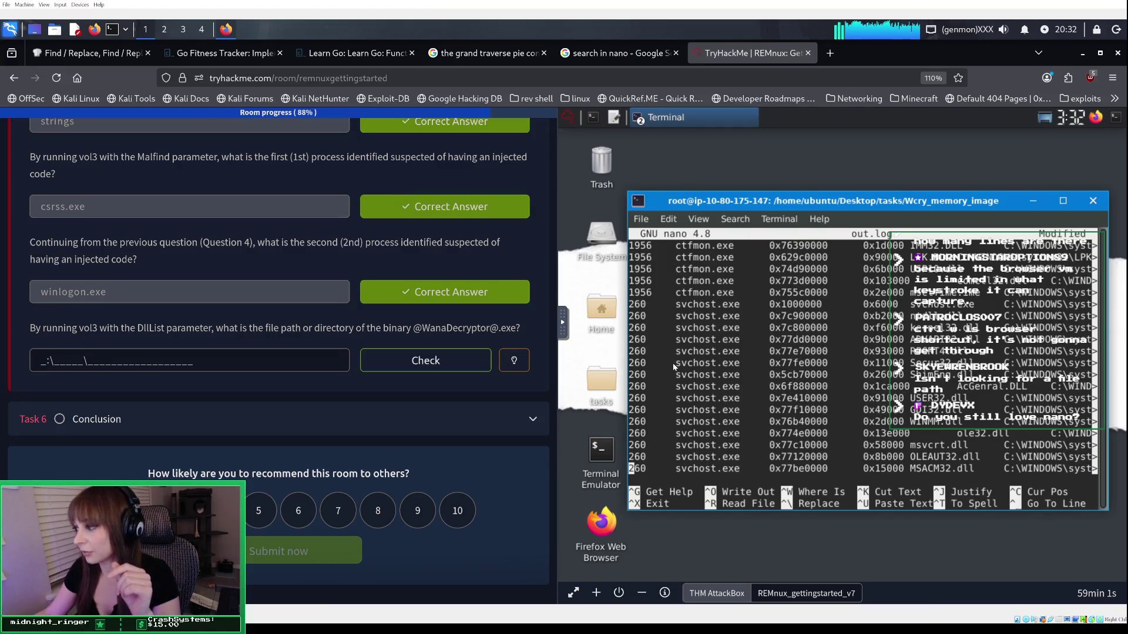
key("Down")
key("Down")
key("Down")
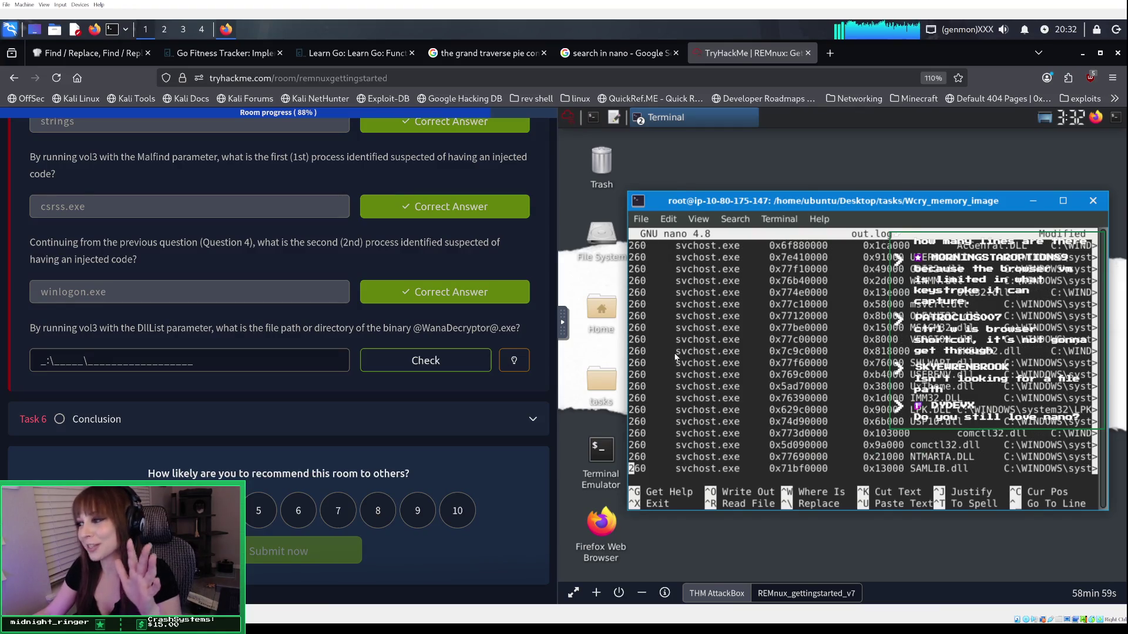
key("Down")
key("Down")
key("Down")
key("Down")
key("Down")
key("Down")
key("Down")
key("Down")
key("Down")
key("Down")
key("Down")
key("Down")
key("Up")
key("Up")
key("Up")
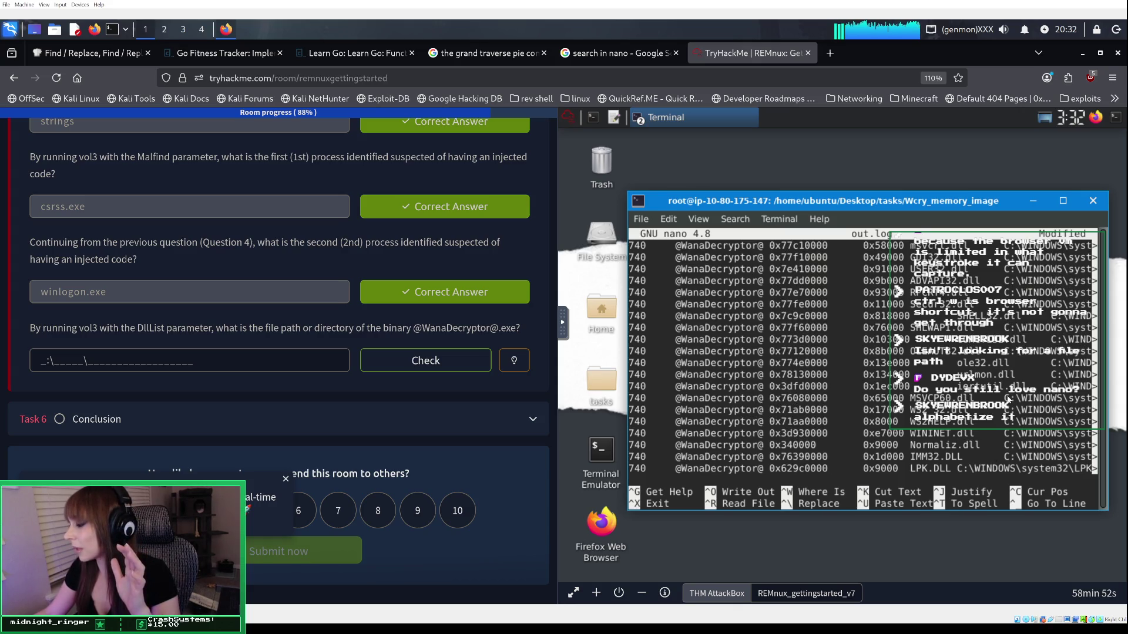
left_click_drag(1004, 399, 1104, 402)
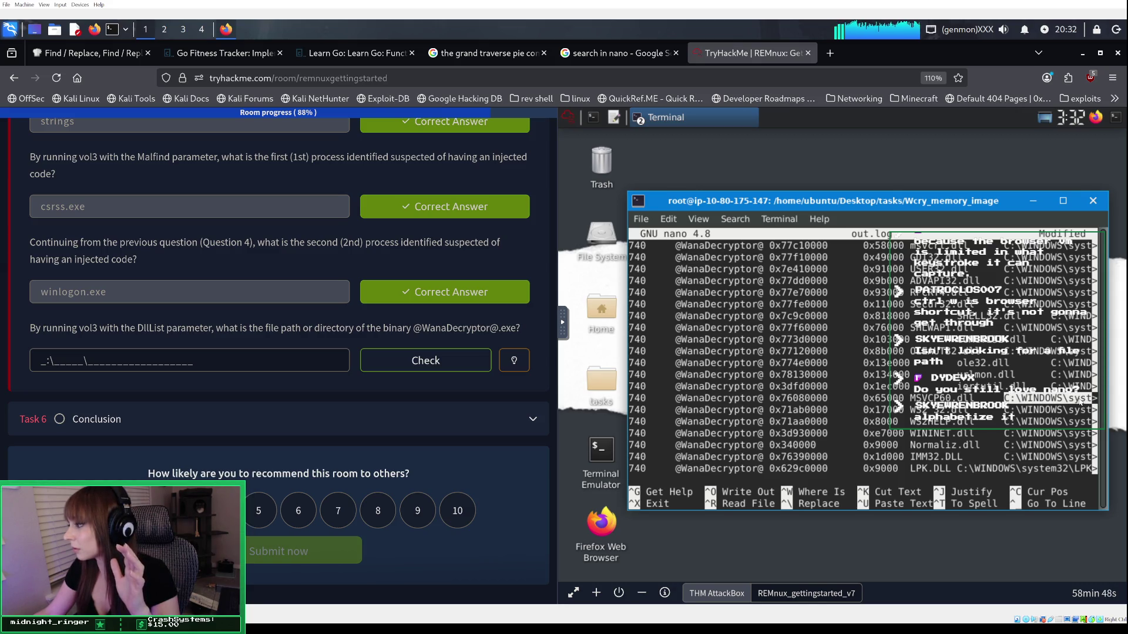
triple_click(970, 399)
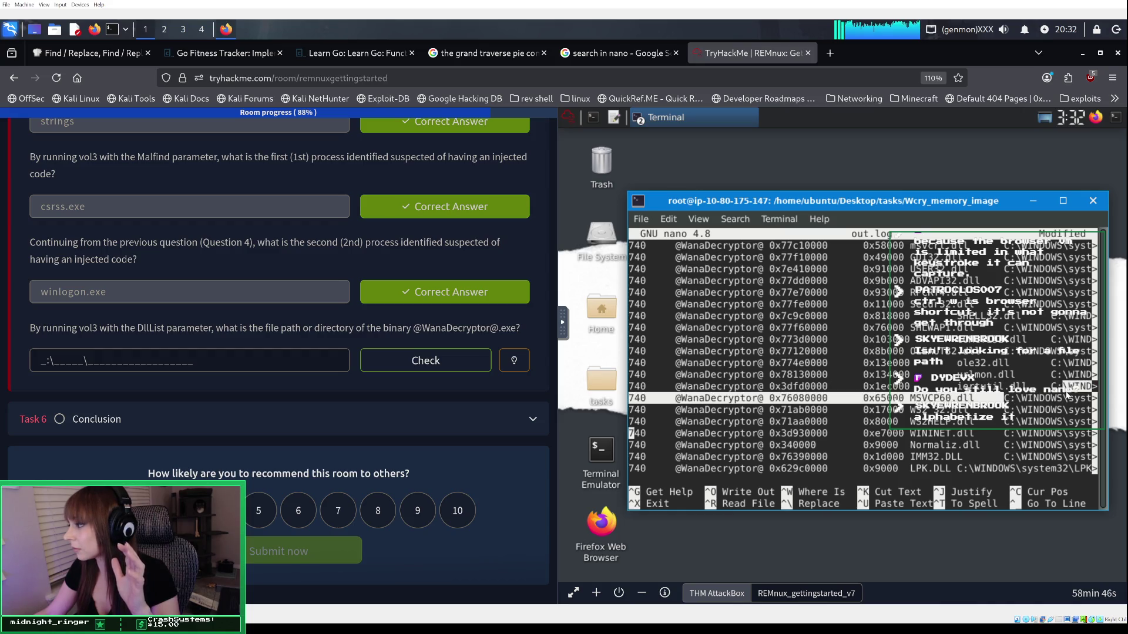
left_click_drag(1004, 398, 1053, 401)
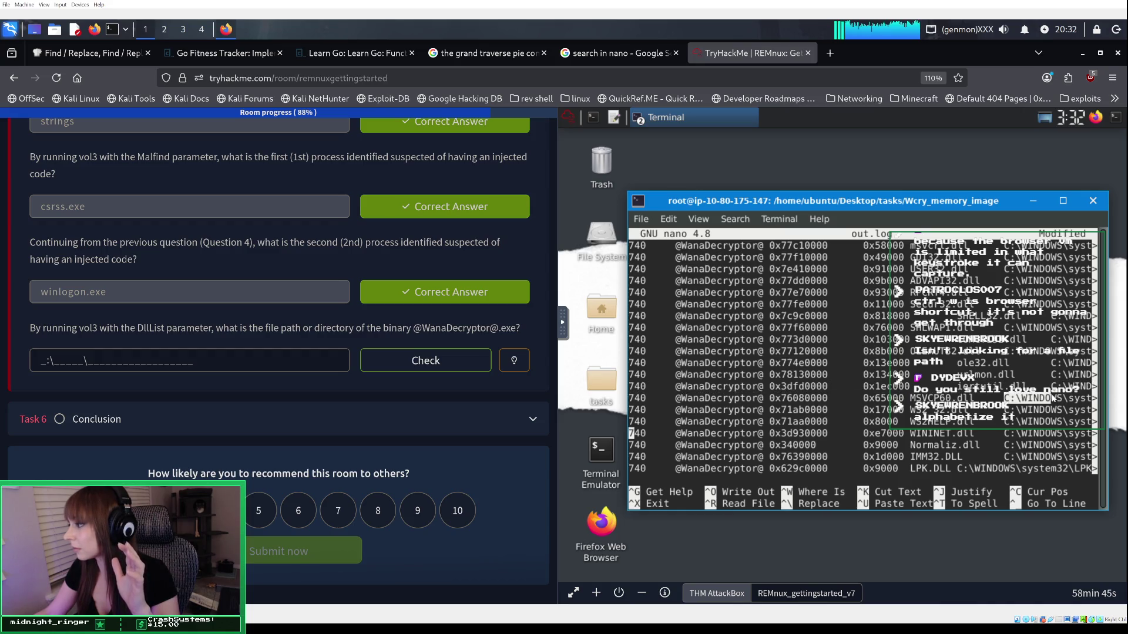
triple_click(1013, 399)
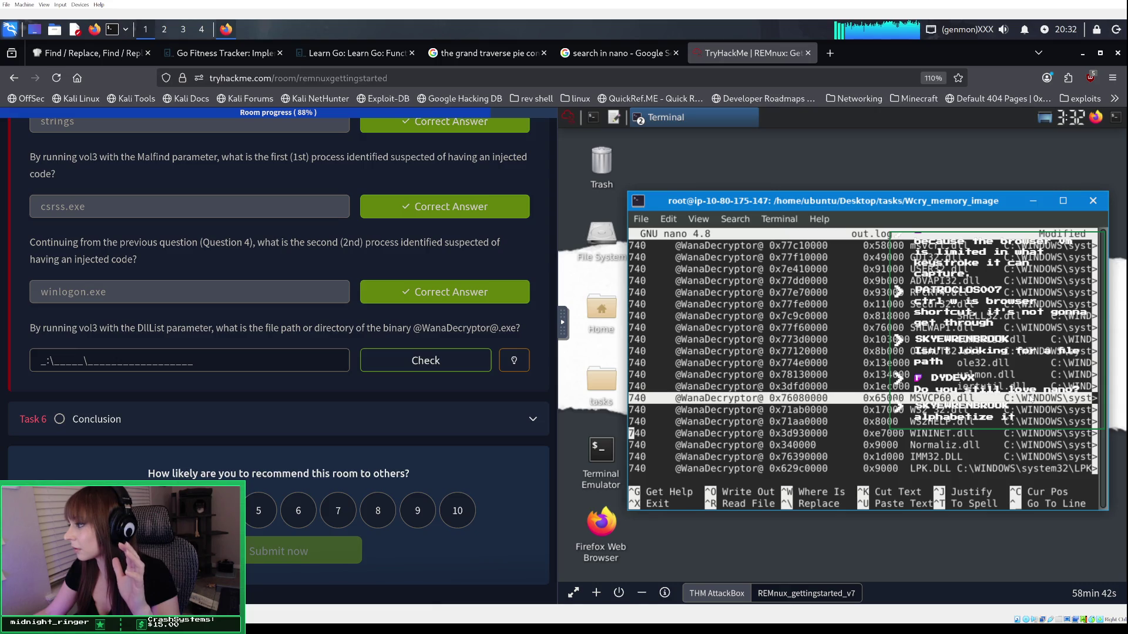
right_click(1007, 398)
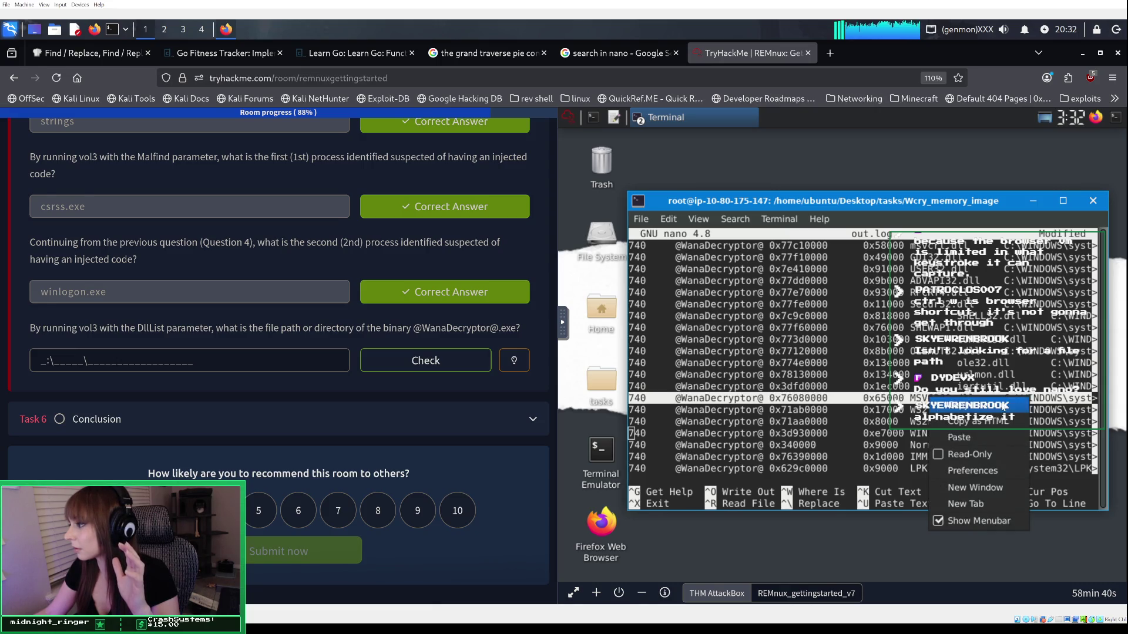
left_click(969, 405)
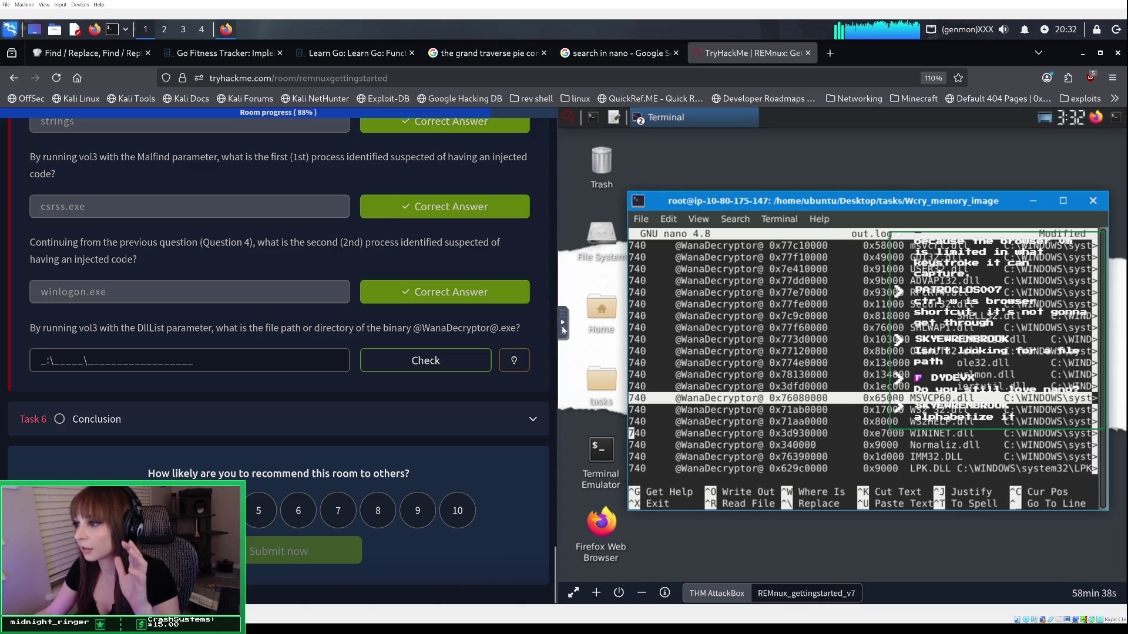
left_click(562, 321)
left_click(573, 359)
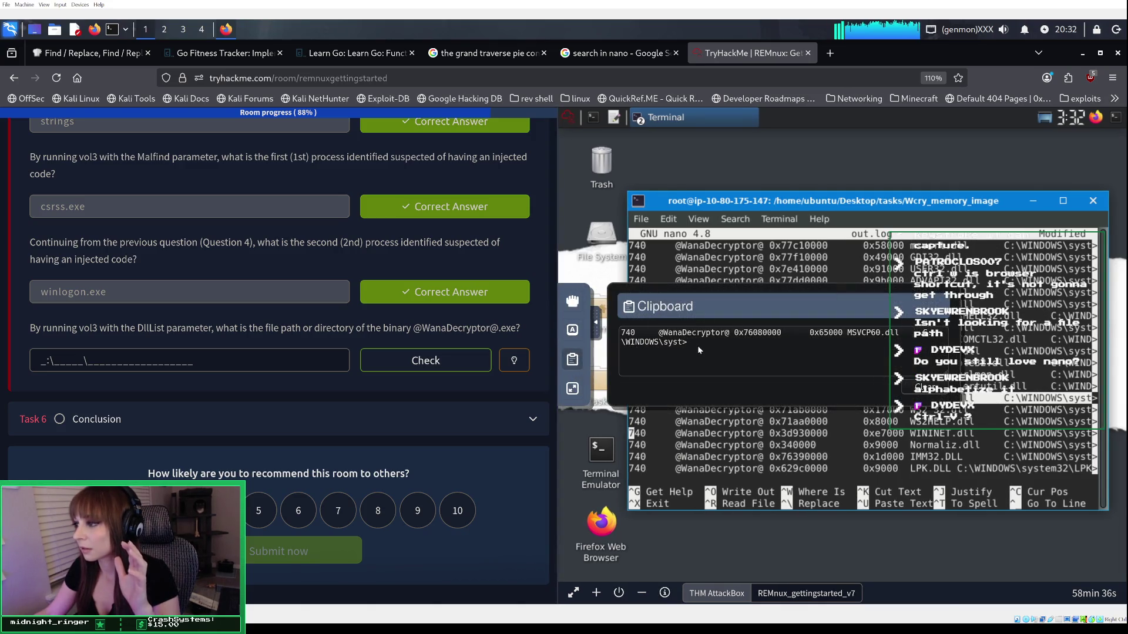
left_click_drag(705, 343, 649, 345)
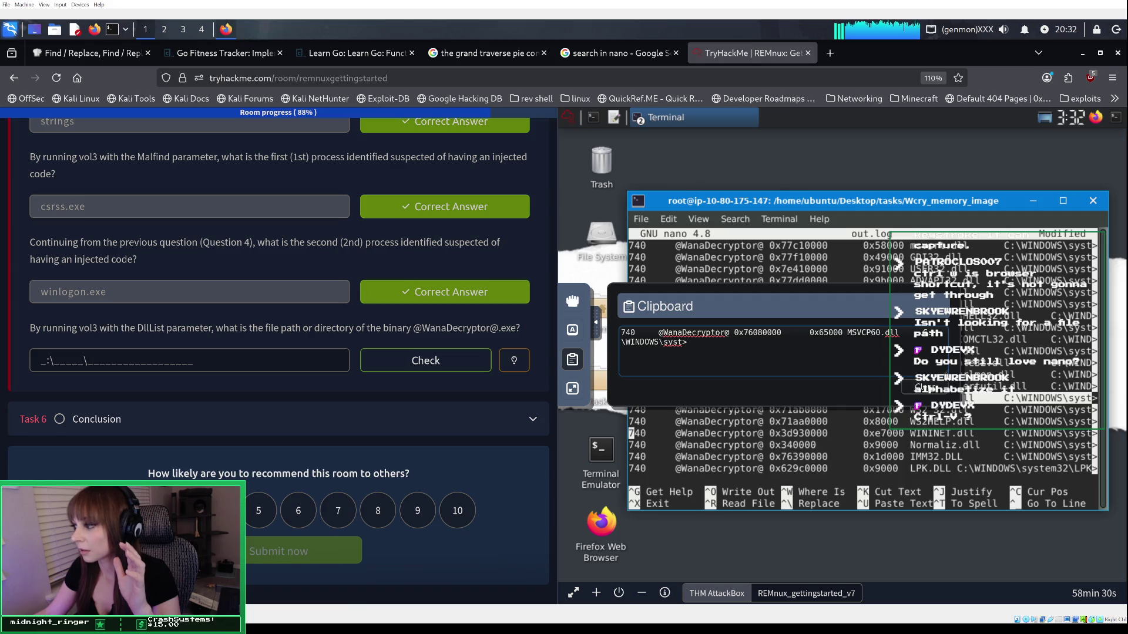
key("ctrl+a")
key("BackSpace")
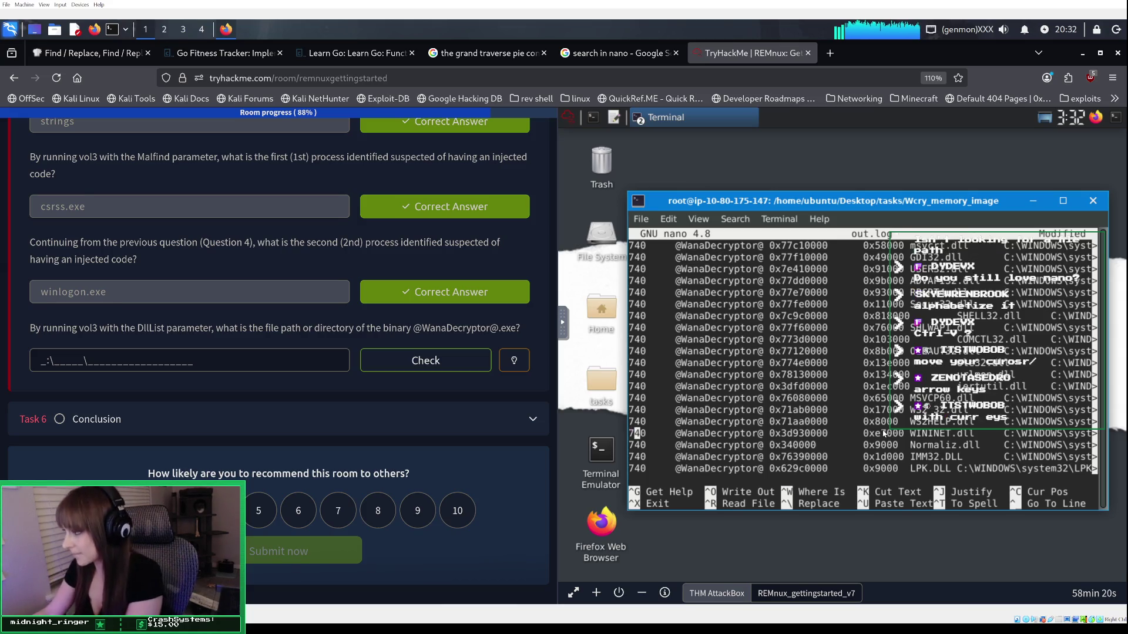
Step: Move along the WININET.dll line in nano to reveal its full path
key("Right")
key("Right")
key("Right")
key("Right")
key("Right")
key("Right")
key("Right")
key("Right")
key("Right")
key("Right")
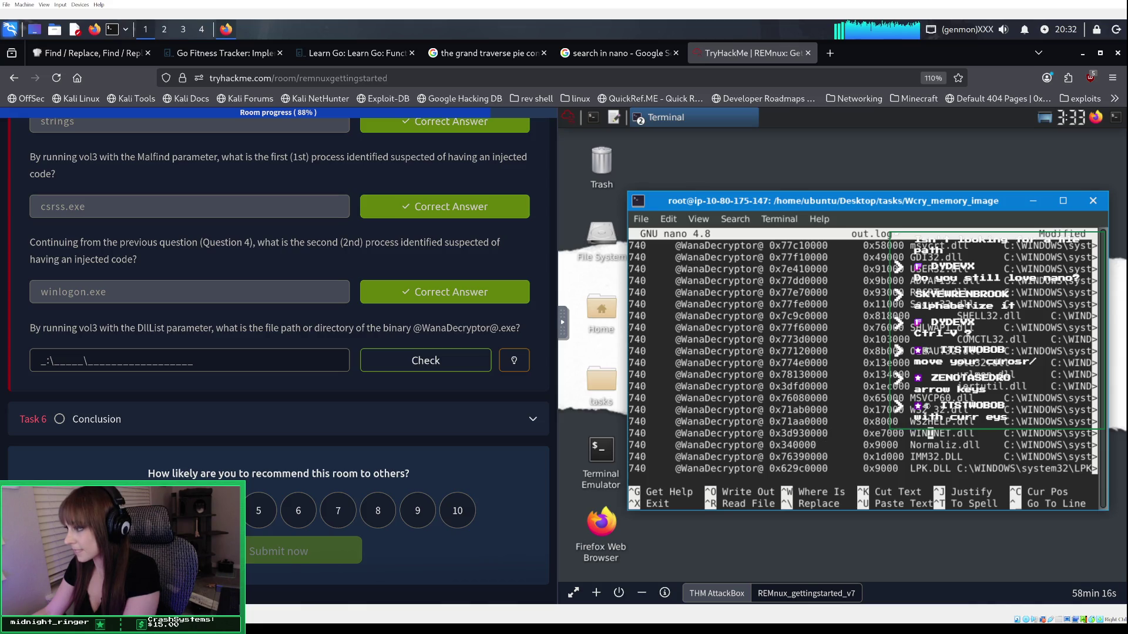
key("Right")
key("Right")
key("Right")
key("Right")
key("Right")
key("Right")
key("Right")
key("Right")
key("Right")
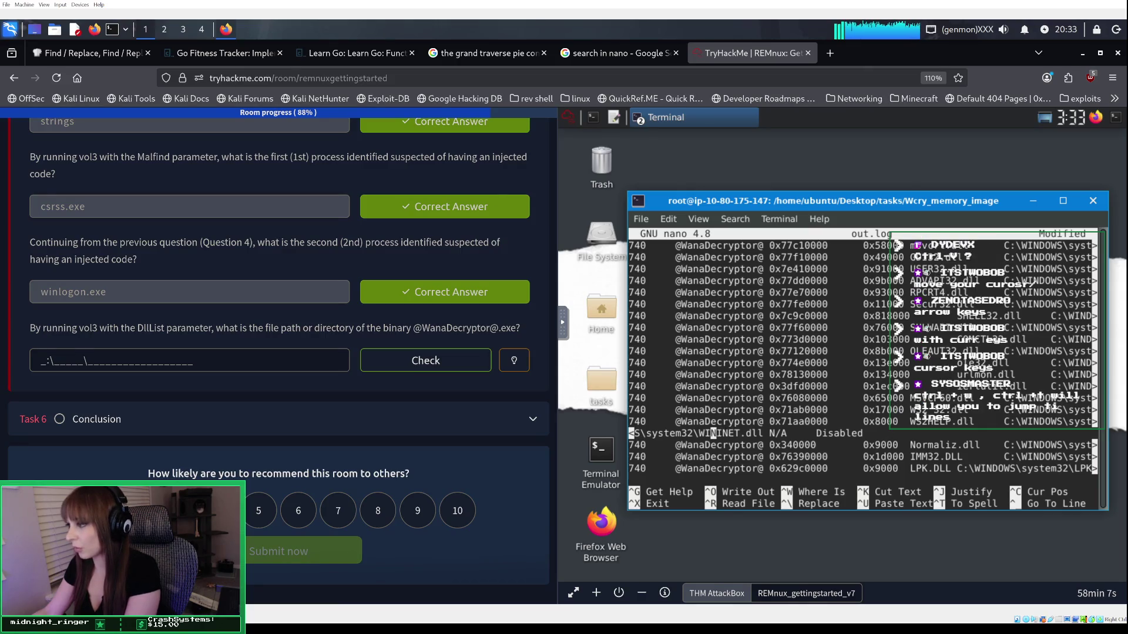
key("Left")
key("Left")
key("Left")
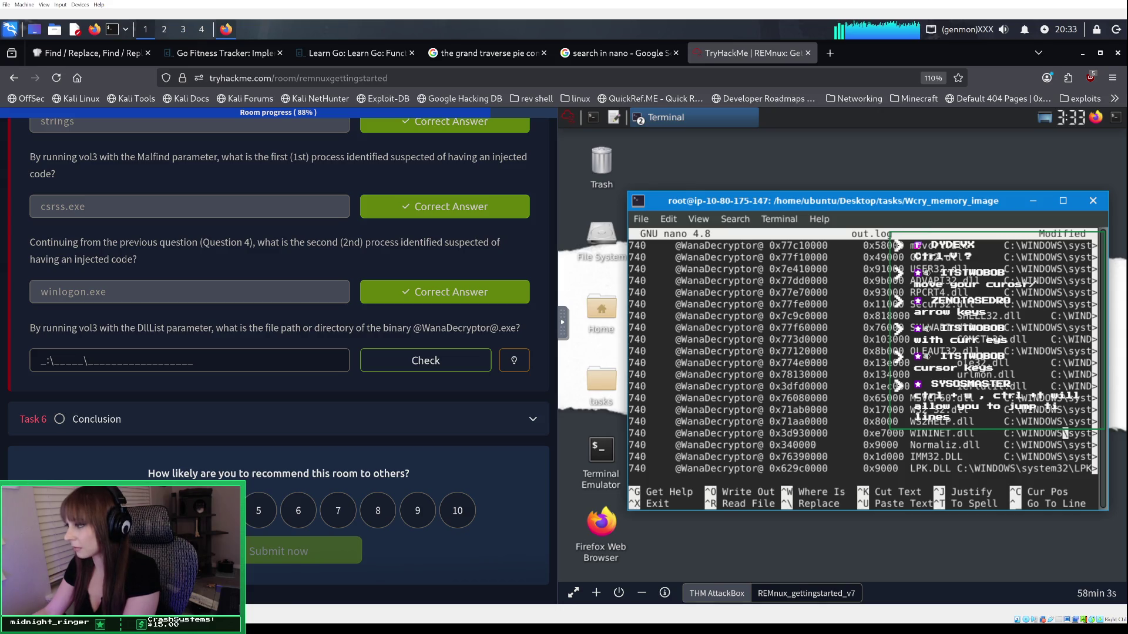
key("Right")
key("Right")
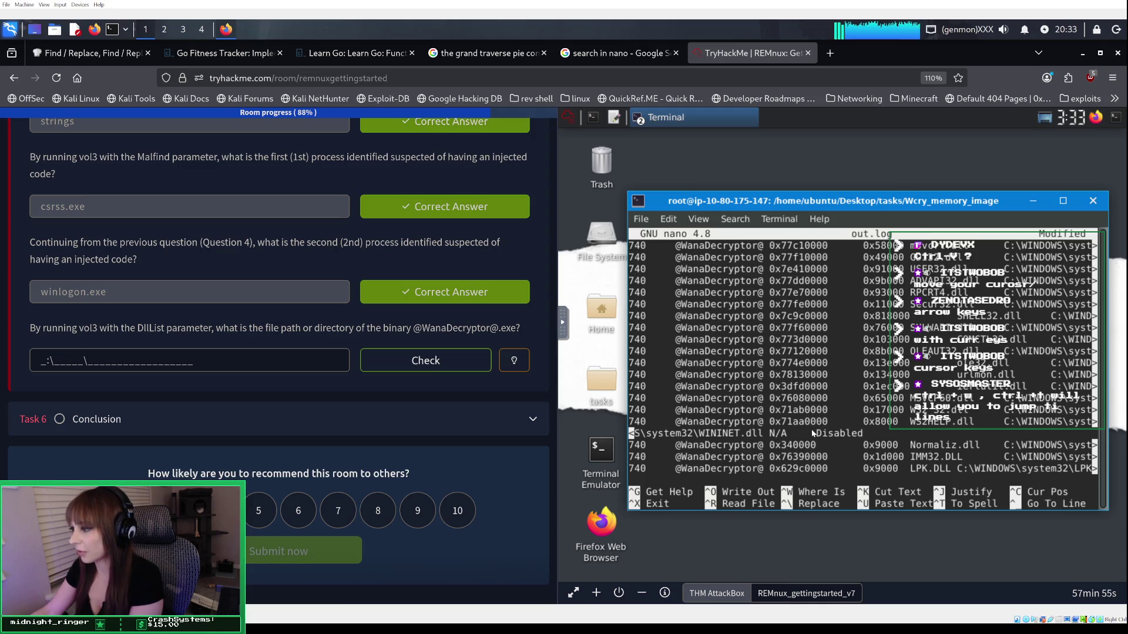
key("Left")
key("Left")
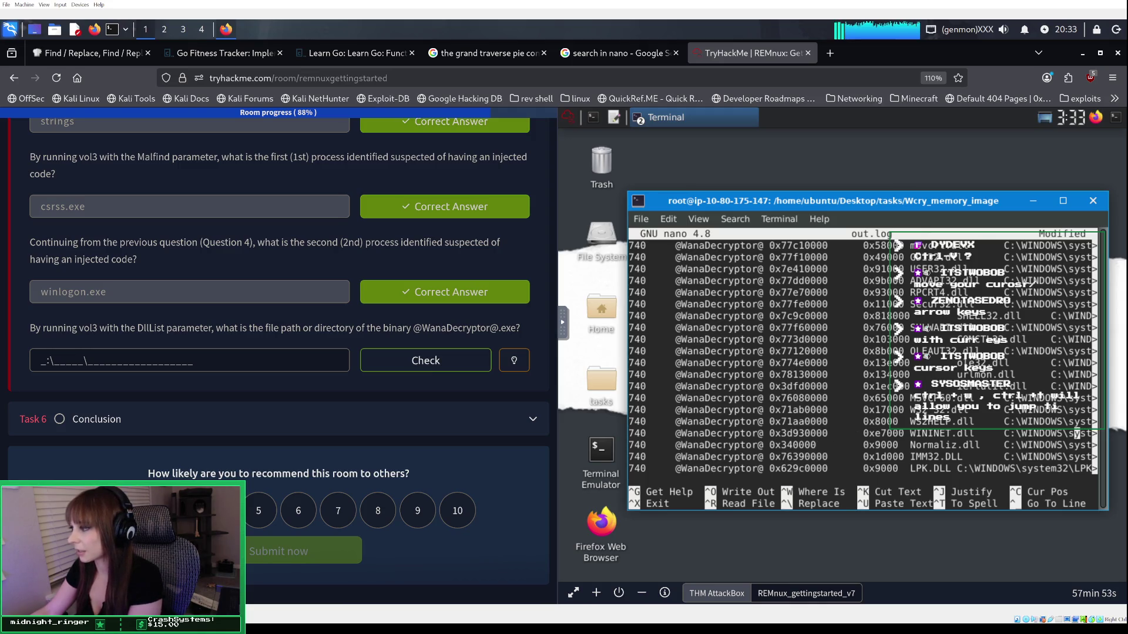
key("Right")
key("Right")
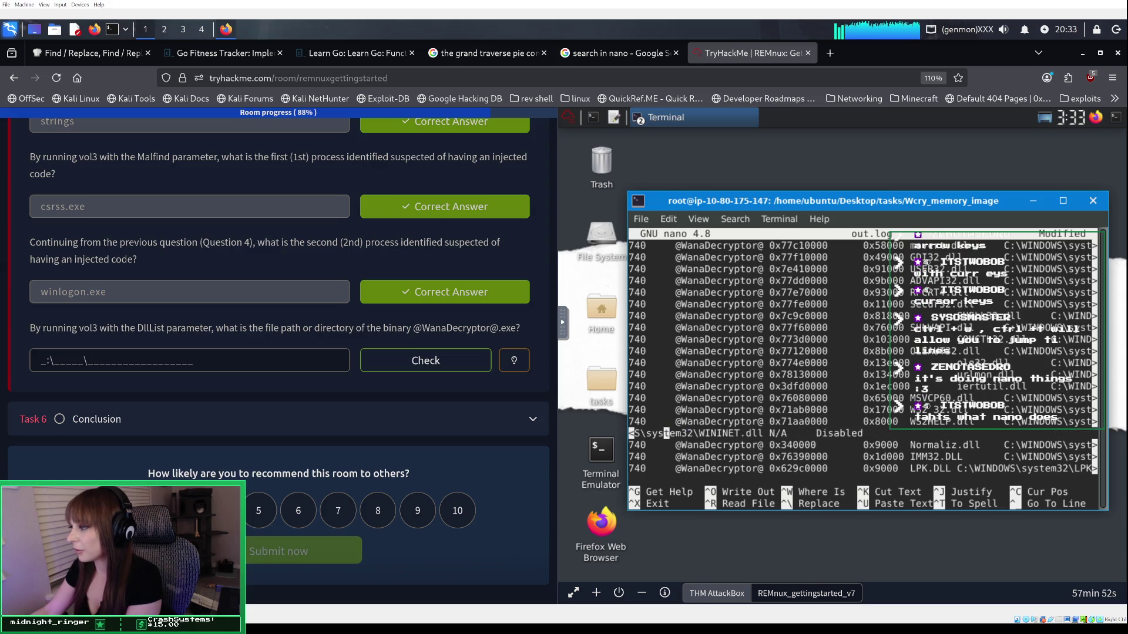
key("Left")
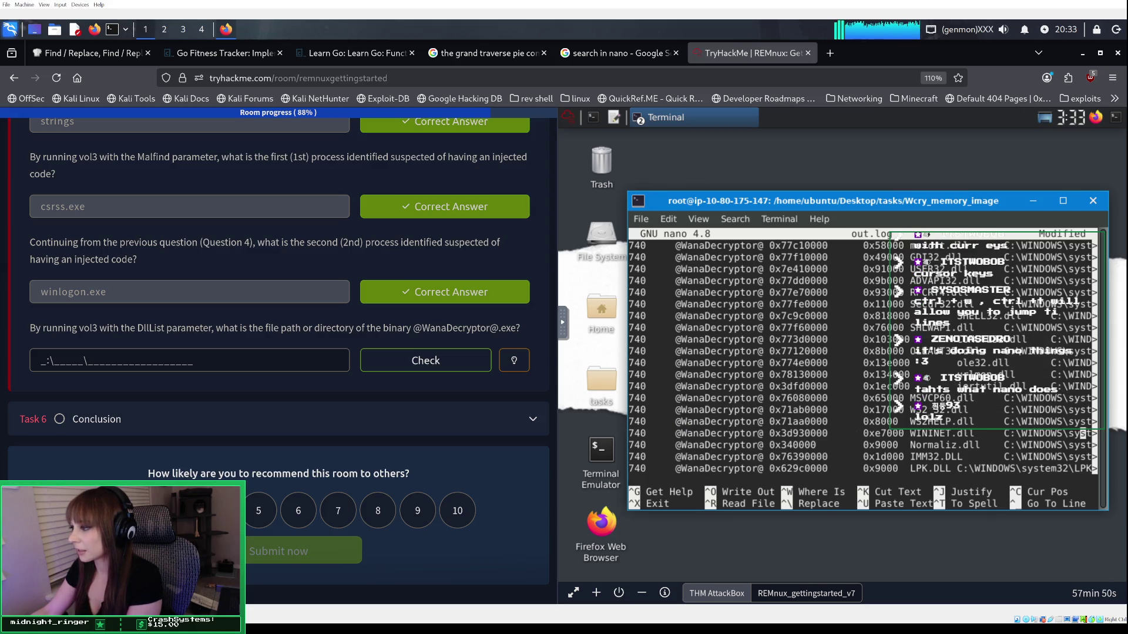
Step: Start entering the DllList path answer, correct a typo, then close the out.log editor with Alt+F4
left_click(104, 363)
type("c:\\")
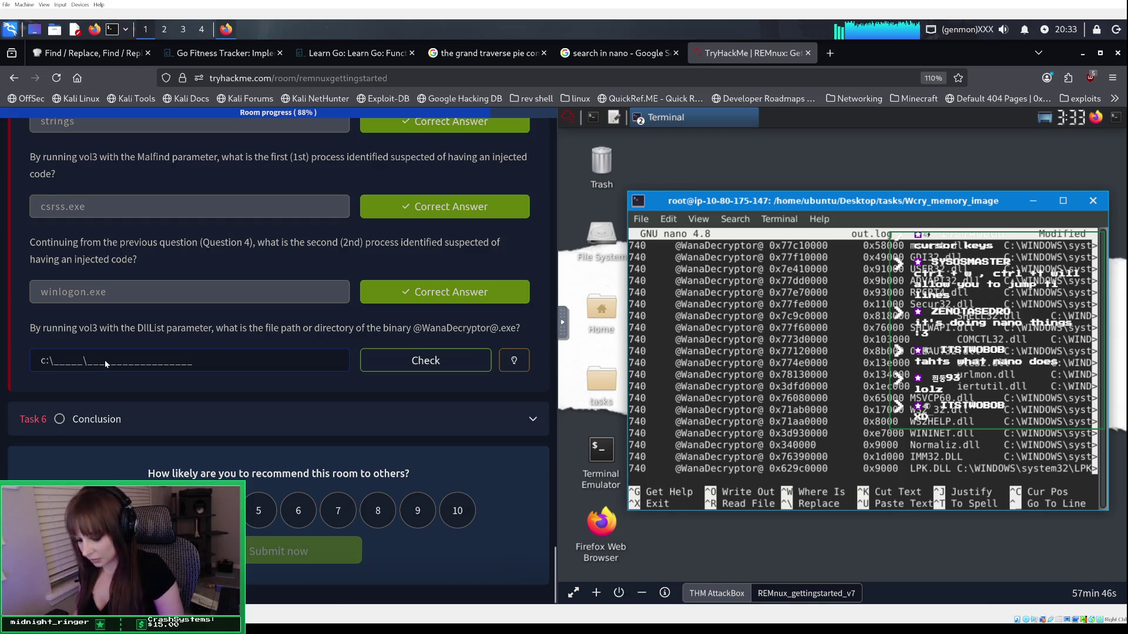
type("WINDO\\WS")
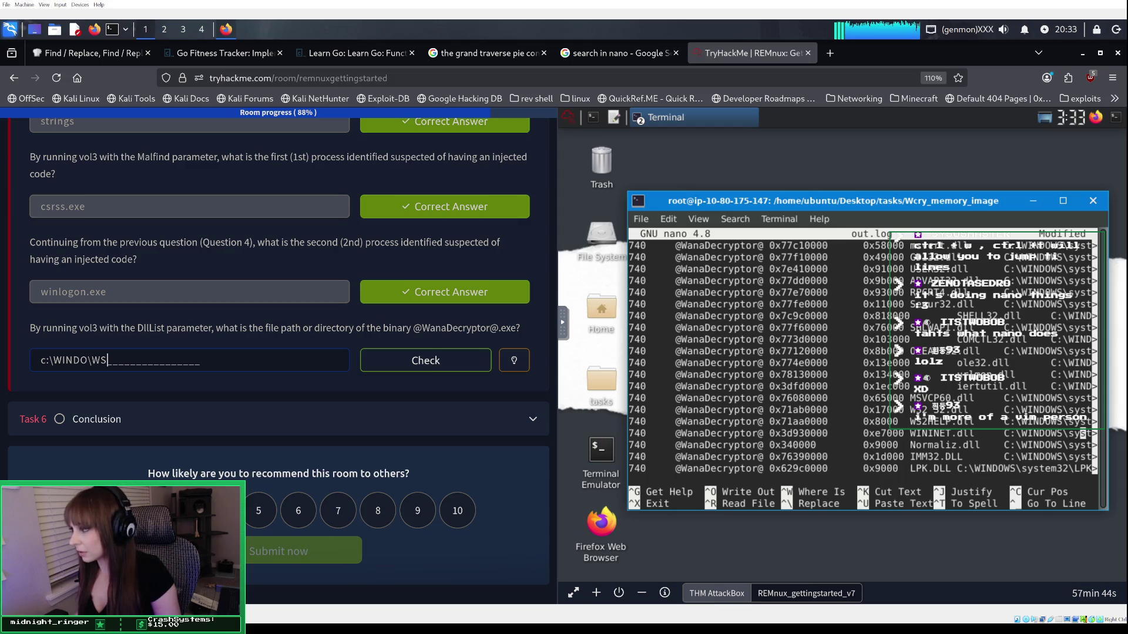
key("BackSpace")
key("BackSpace")
key("BackSpace")
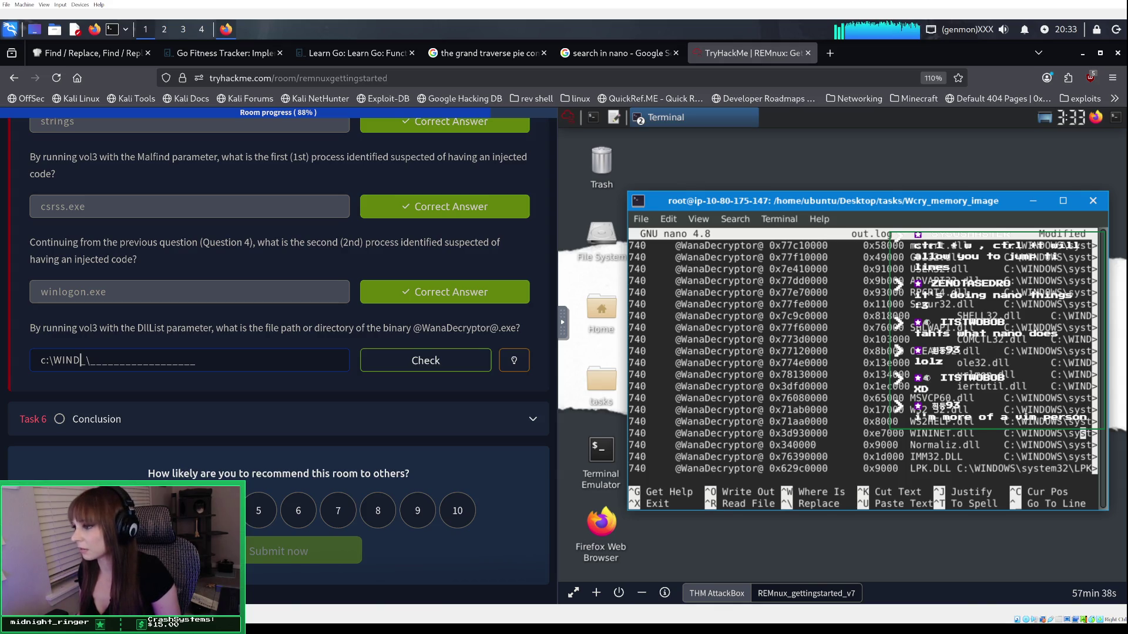
key("BackSpace")
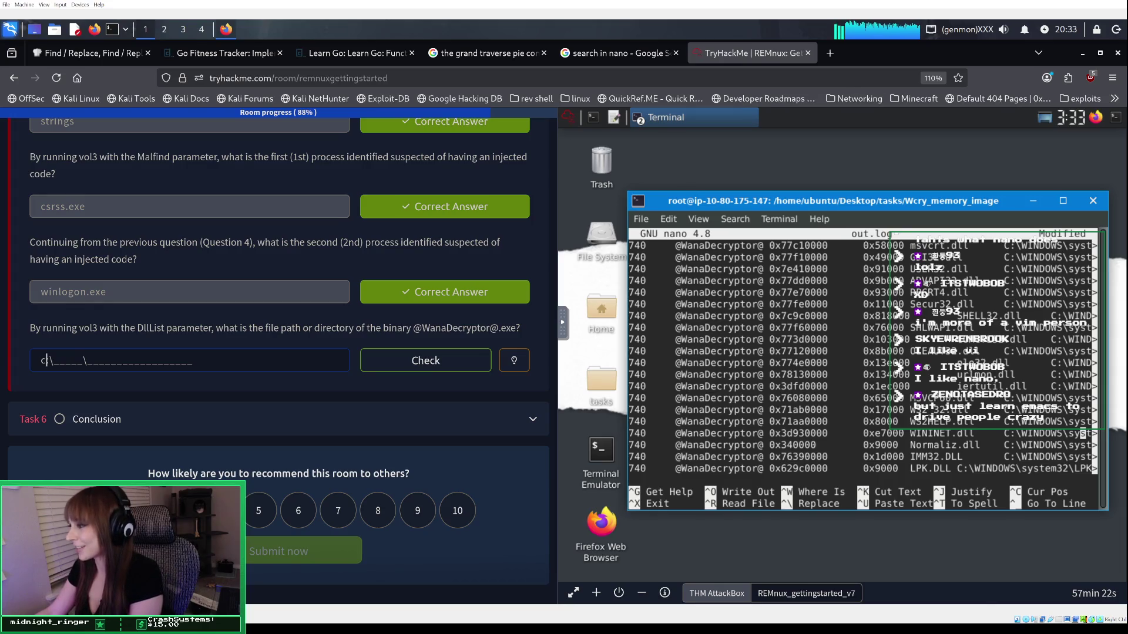
left_click(1042, 455)
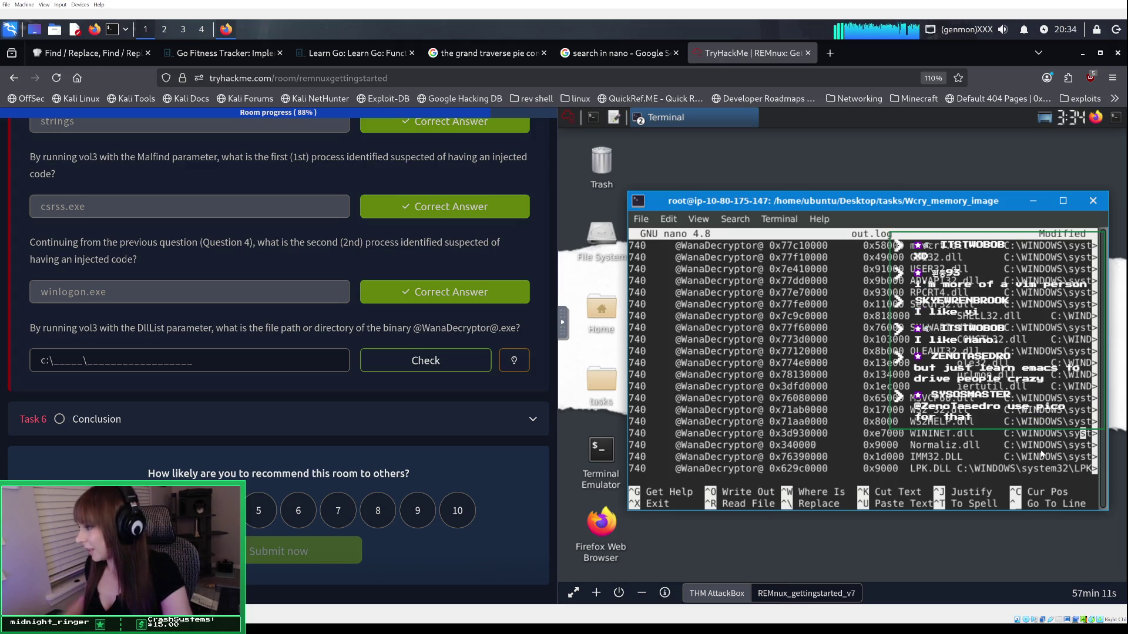
key("alt+F4")
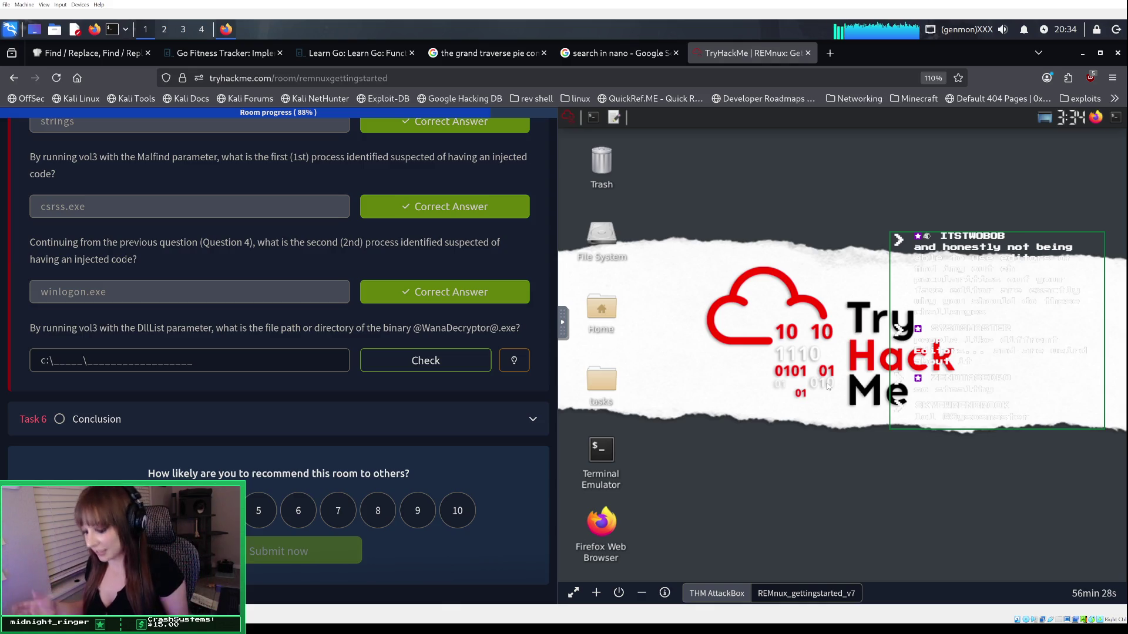
Step: Close the stray terminal, launch a fresh Terminal Emulator and list its command history
left_click(597, 452)
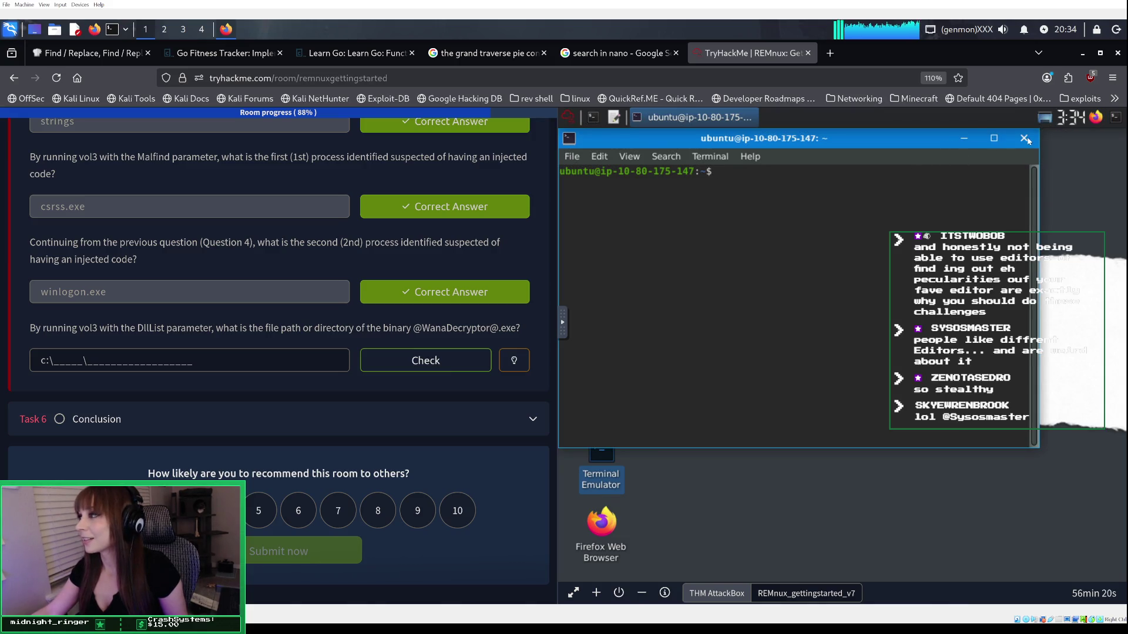
left_click(1027, 139)
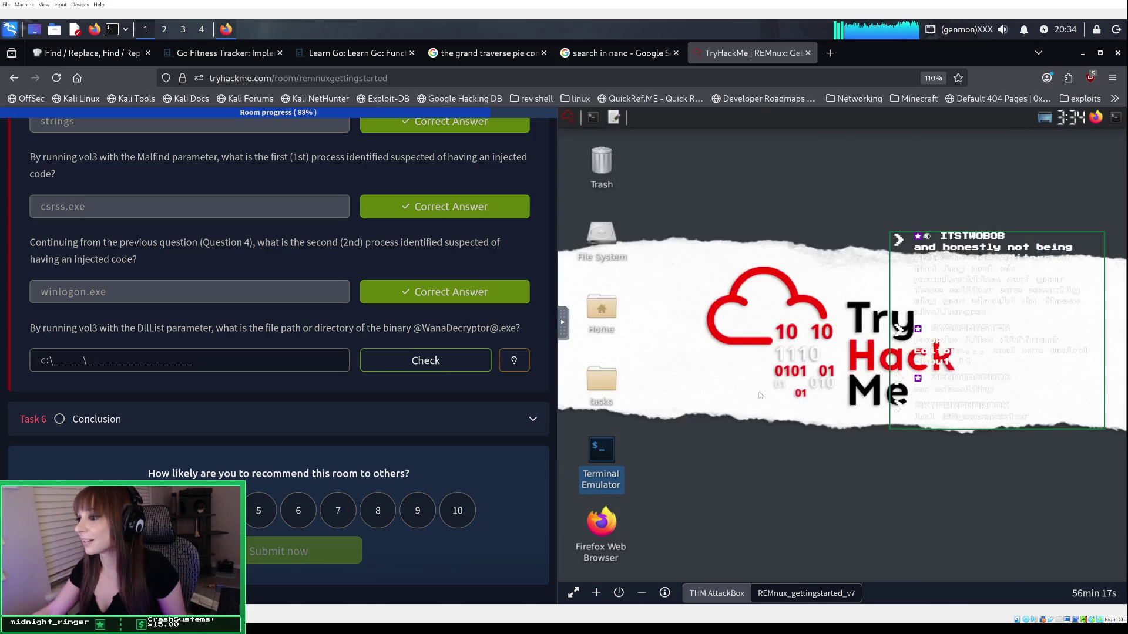
double_click(599, 450)
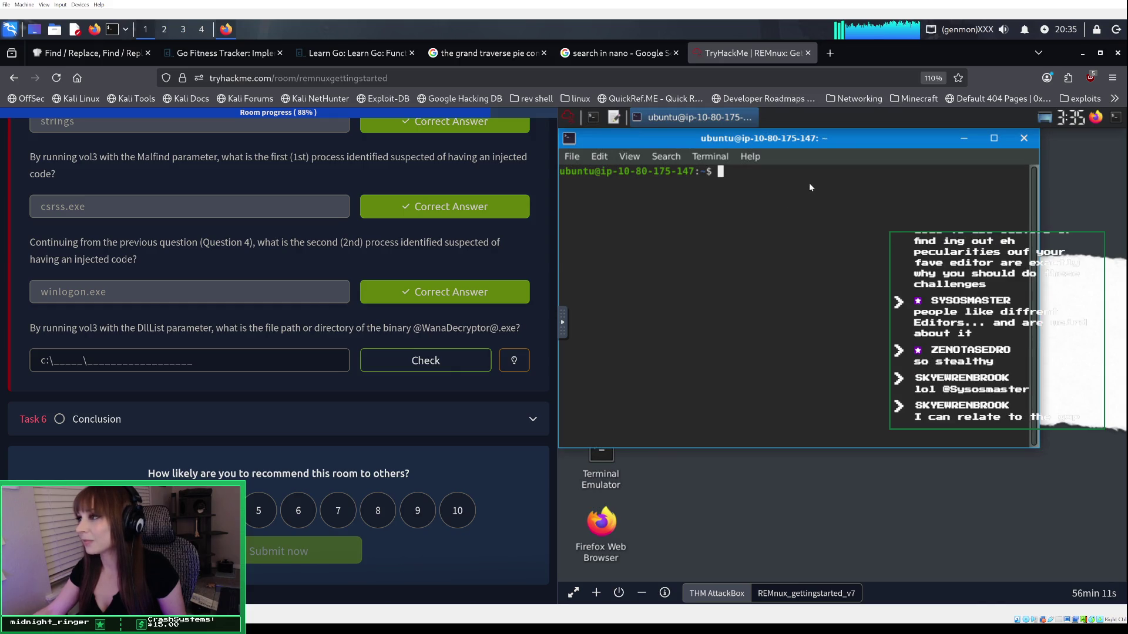
type("history")
key("Return")
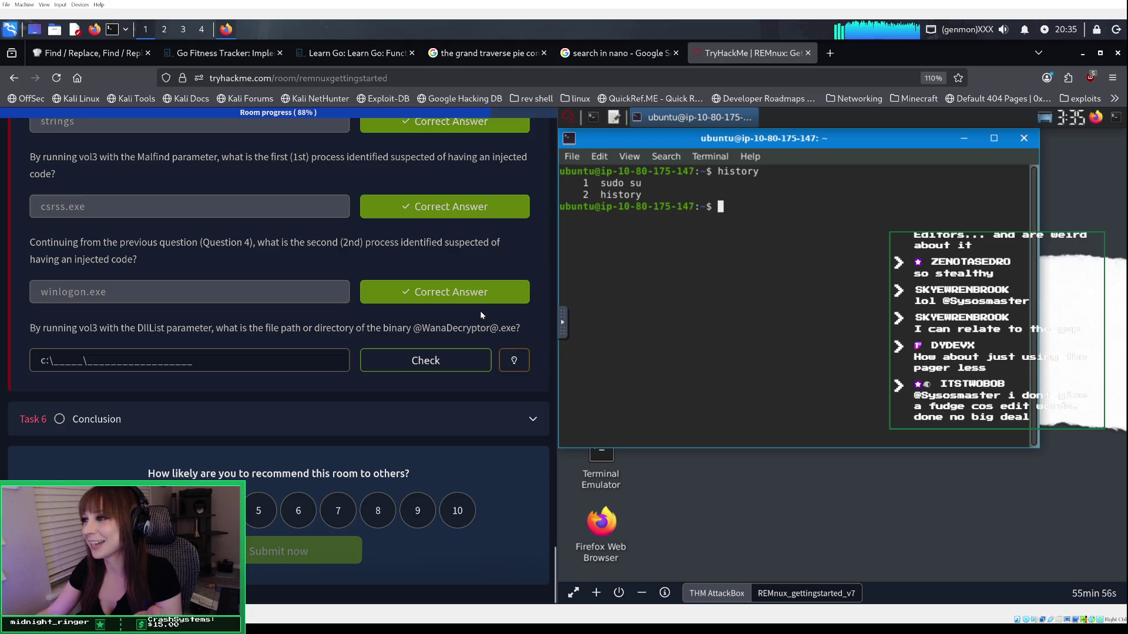
scroll(480, 311, "up", 3)
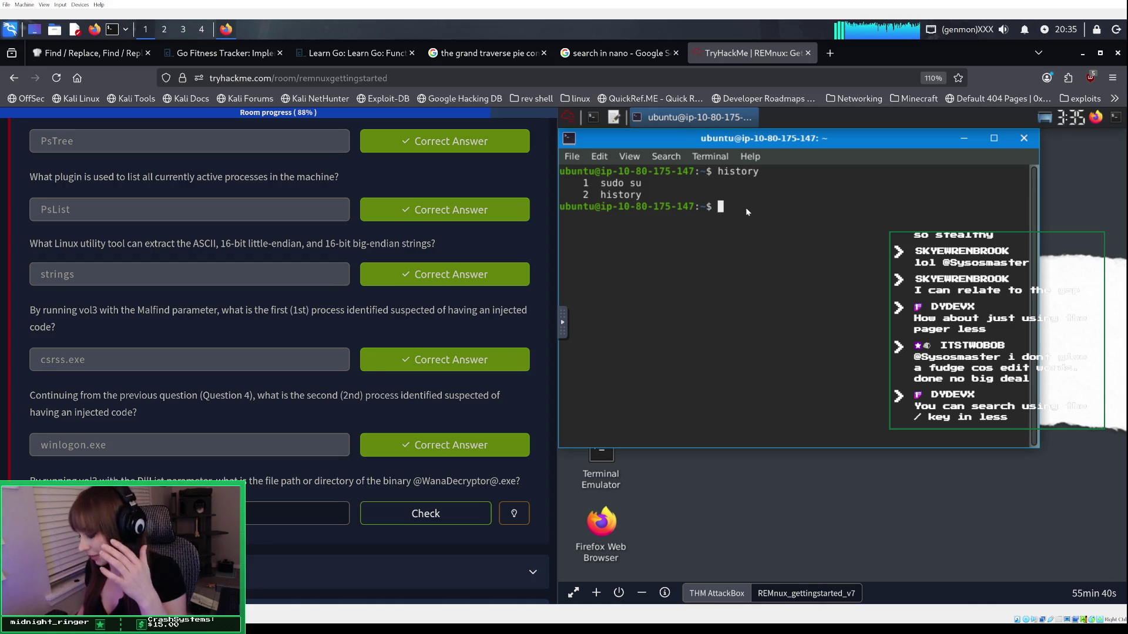
Step: Switch to a root shell with sudo su and list the root history, showing one entry
key("Up")
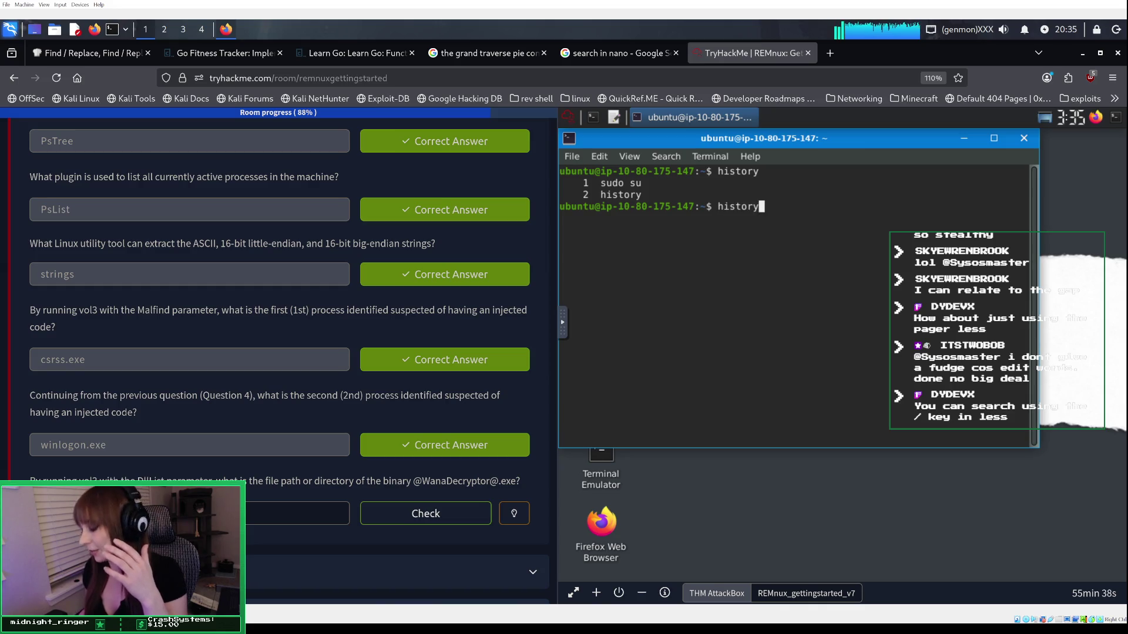
key("BackSpace")
key("BackSpace")
key("BackSpace")
key("BackSpace")
key("BackSpace")
key("BackSpace")
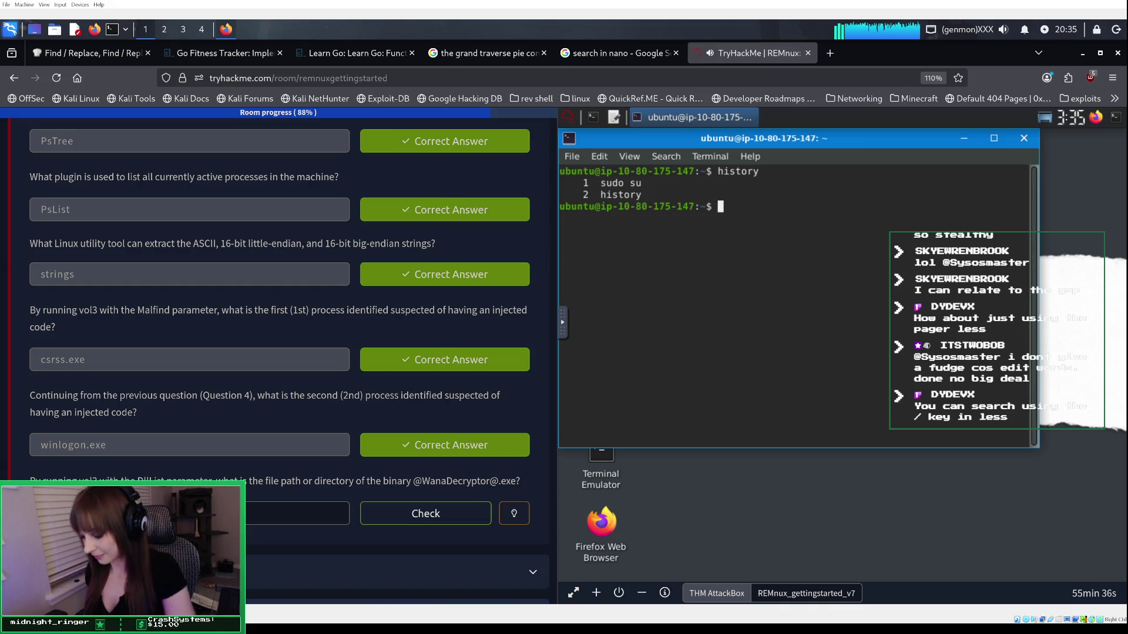
type("sudo")
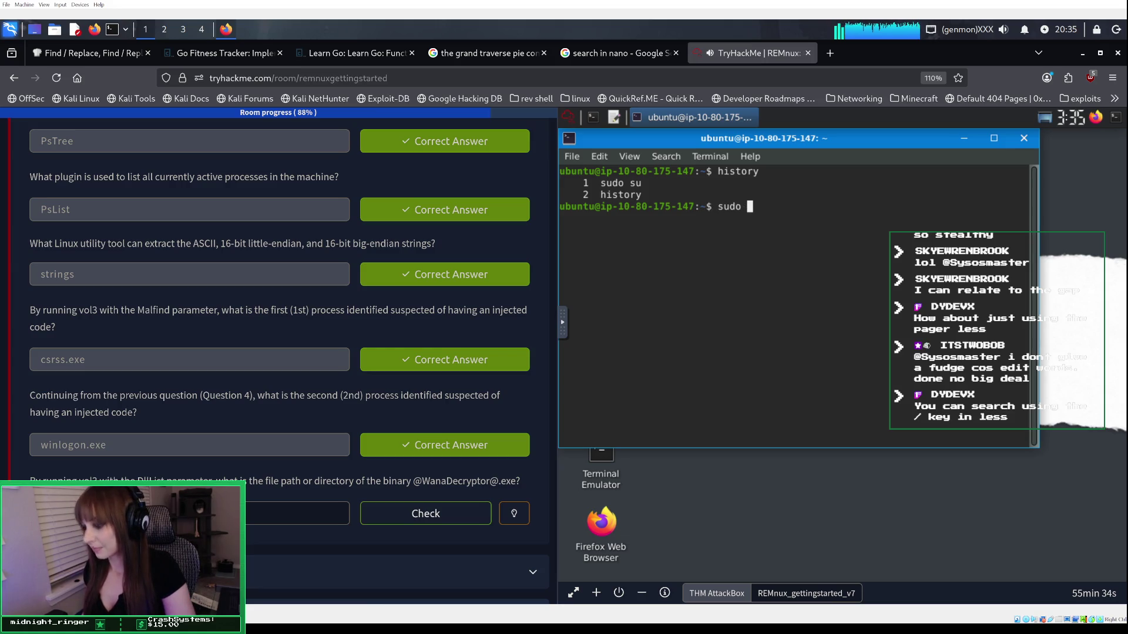
type(" su")
key("Return")
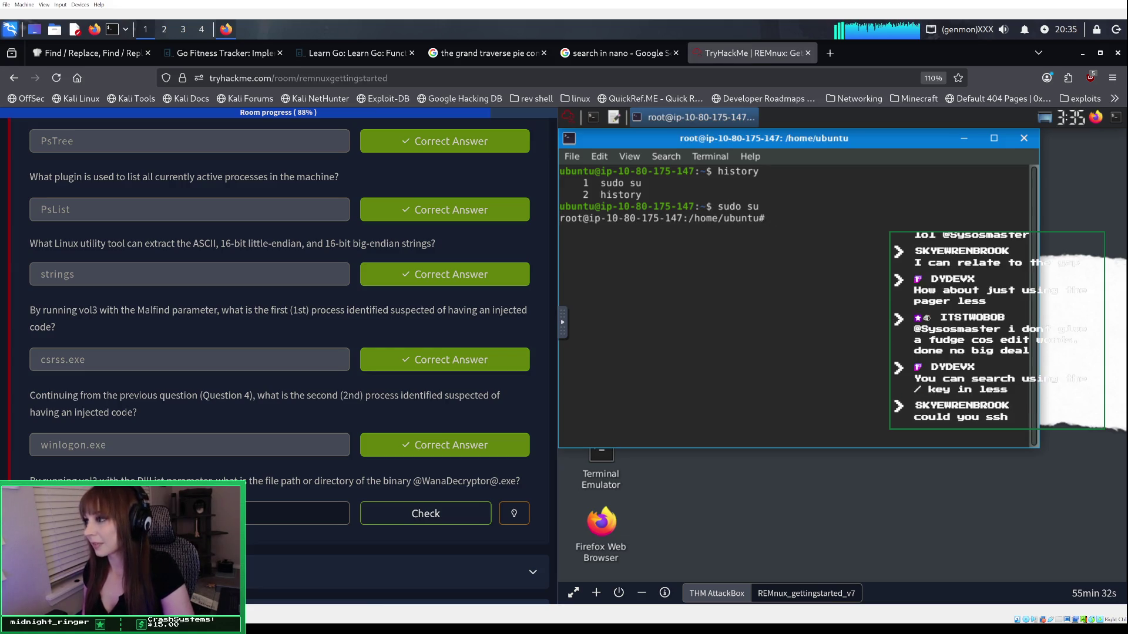
type("history")
key("Return")
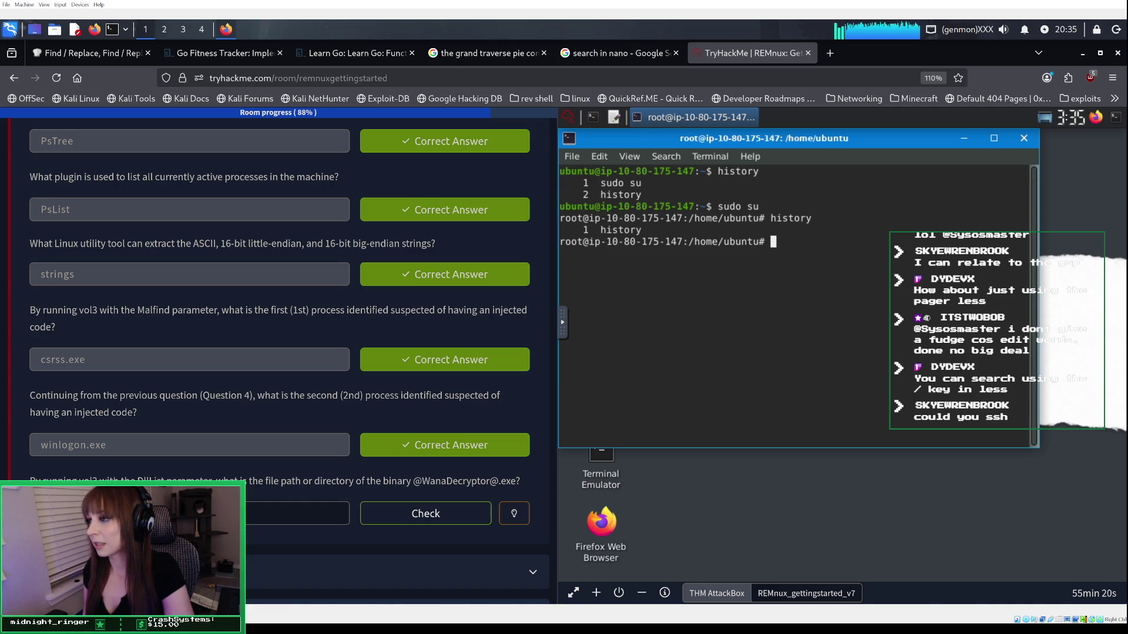
scroll(384, 292, "up", 3)
scroll(386, 287, "up", 3)
scroll(386, 287, "up", 2)
scroll(385, 286, "up", 1)
scroll(385, 287, "up", 3)
scroll(385, 287, "up", 3)
scroll(385, 286, "up", 3)
scroll(386, 286, "up", 1)
scroll(385, 288, "up", 3)
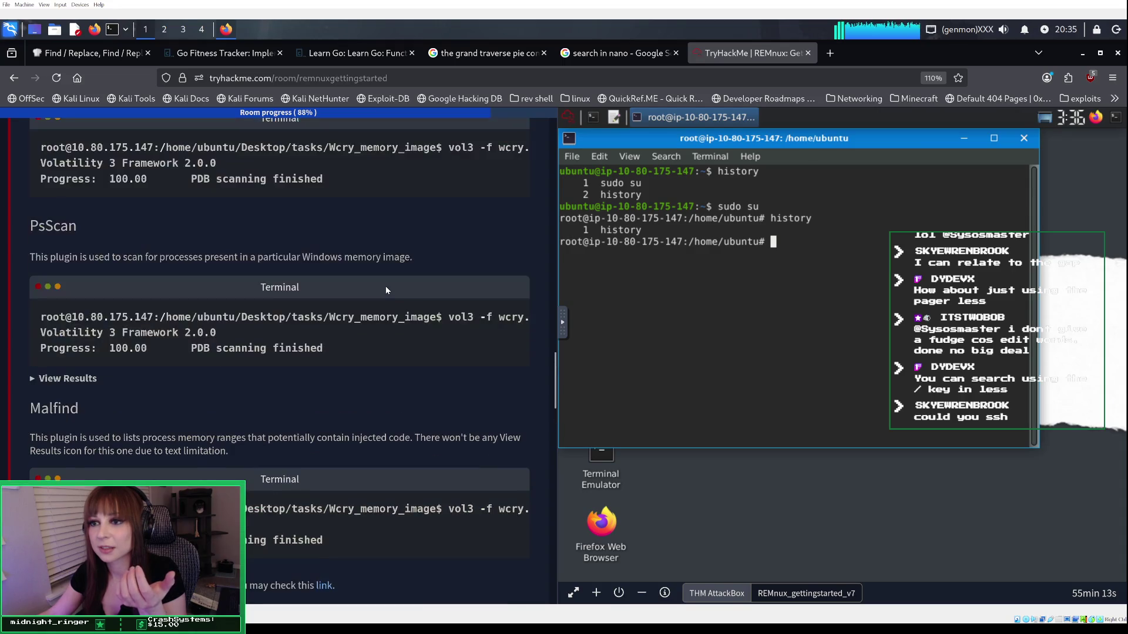
scroll(384, 286, "up", 3)
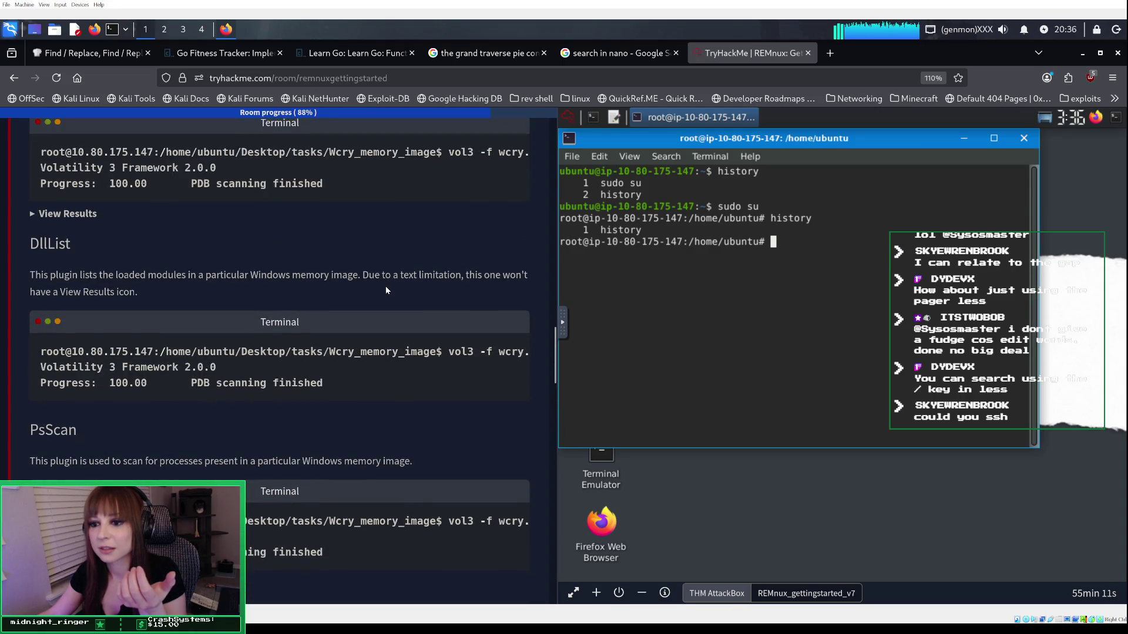
scroll(386, 286, "up", 3)
scroll(386, 286, "up", 3)
scroll(385, 286, "up", 3)
scroll(385, 286, "up", 3)
scroll(385, 286, "up", 3)
scroll(385, 286, "up", 1)
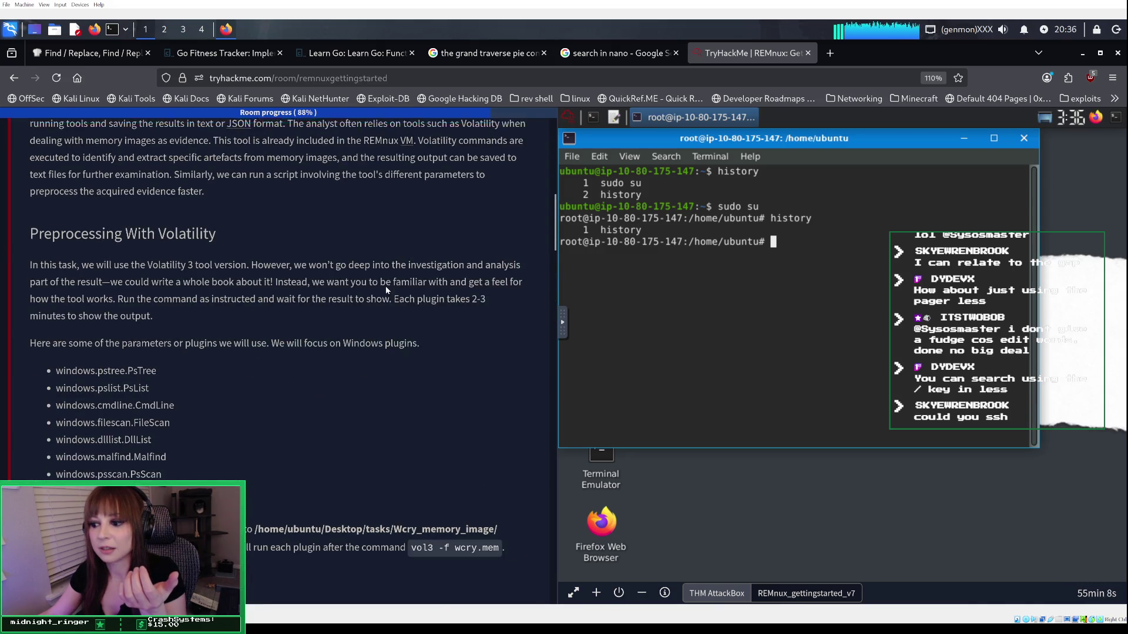
scroll(385, 286, "down", 2)
scroll(385, 286, "down", 2)
scroll(329, 301, "down", 1)
Step: Copy the Wcry_memory_image directory path from the instructions and open the AttackBox clipboard panel
left_click_drag(291, 320, 496, 321)
right_click(494, 321)
left_click(520, 332)
left_click(565, 322)
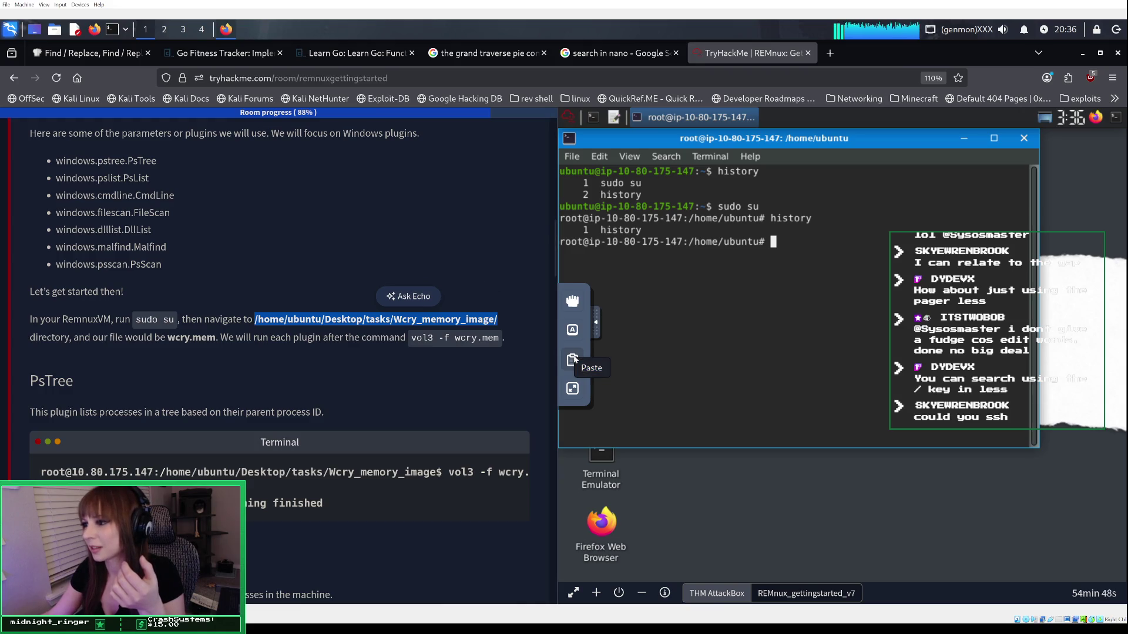
left_click(574, 360)
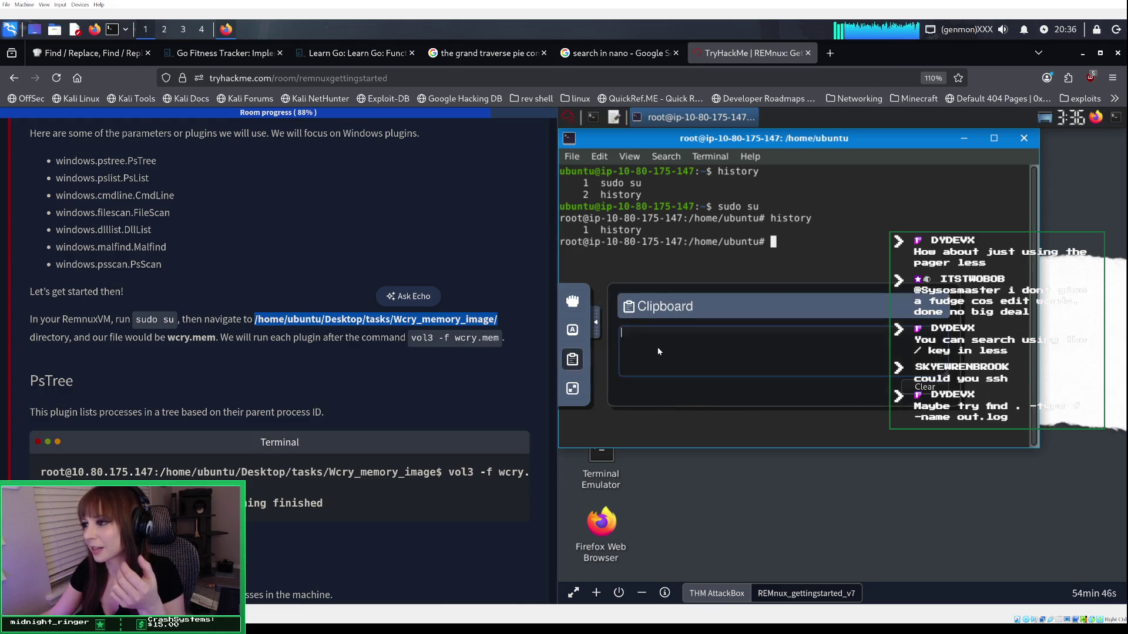
Step: Paste the path through the clipboard panel and cd into the Wcry_memory_image directory
key("ctrl+v")
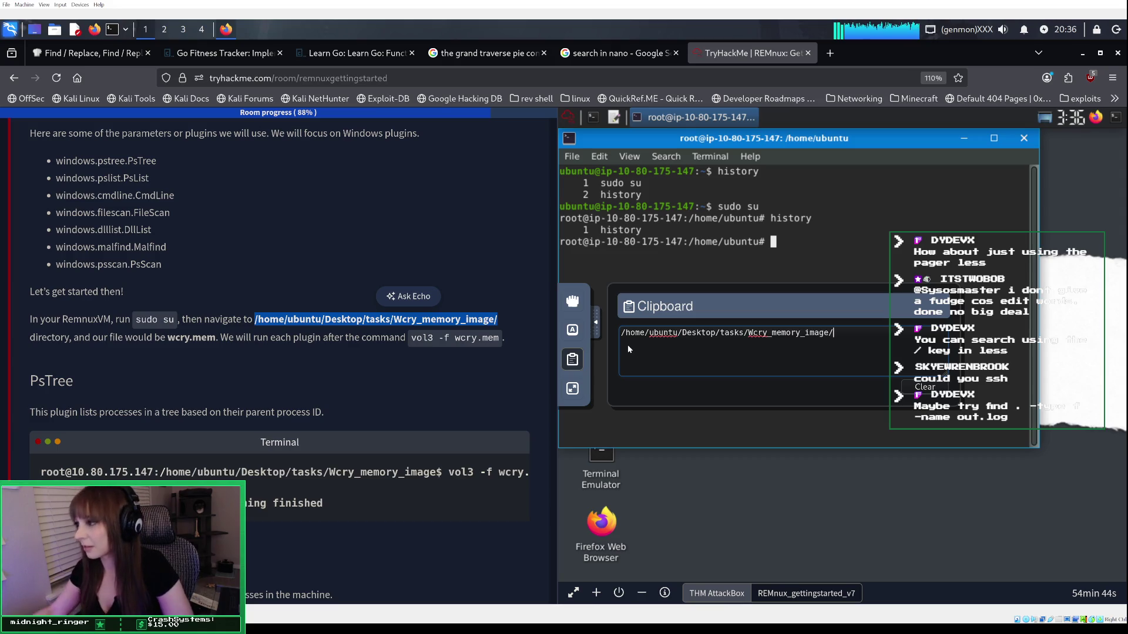
left_click(597, 325)
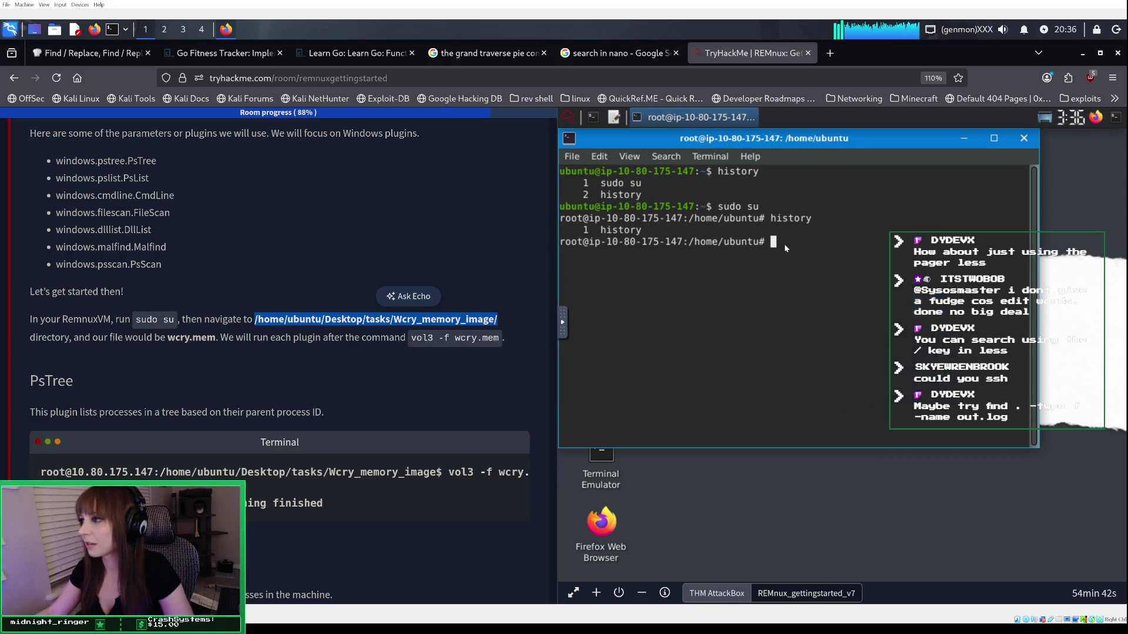
type("cd")
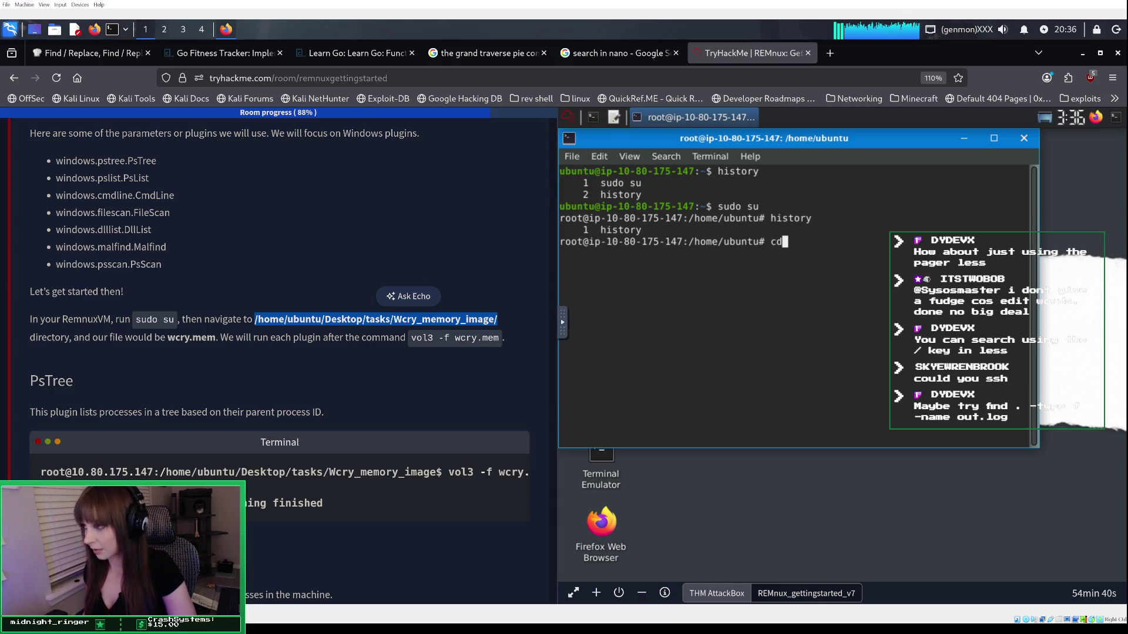
key("ctrl+shift+v")
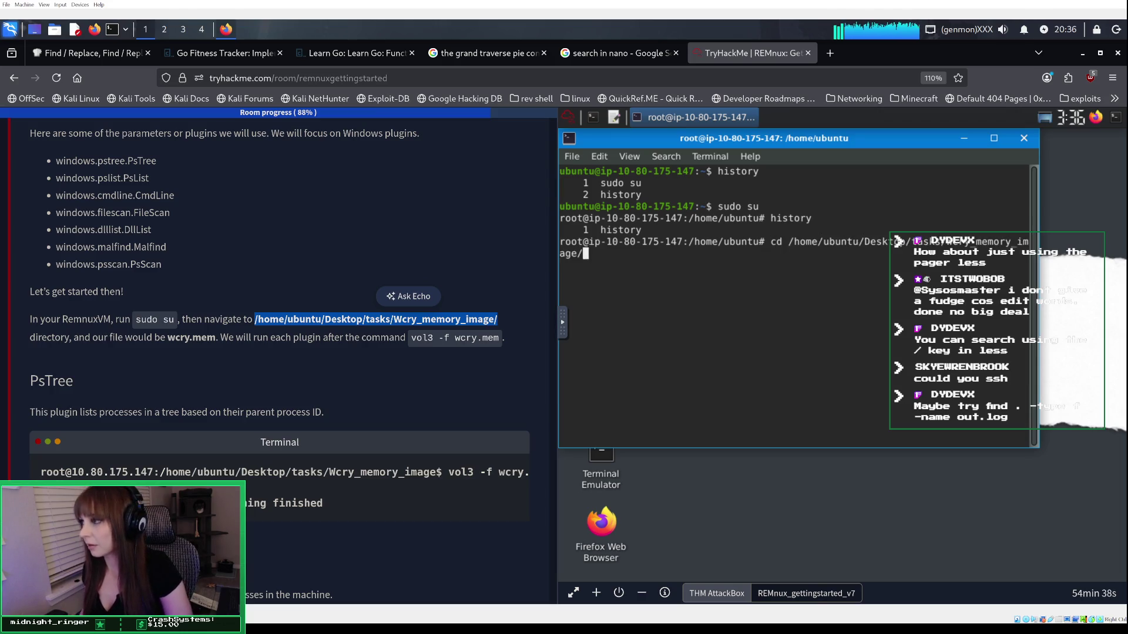
key("Return")
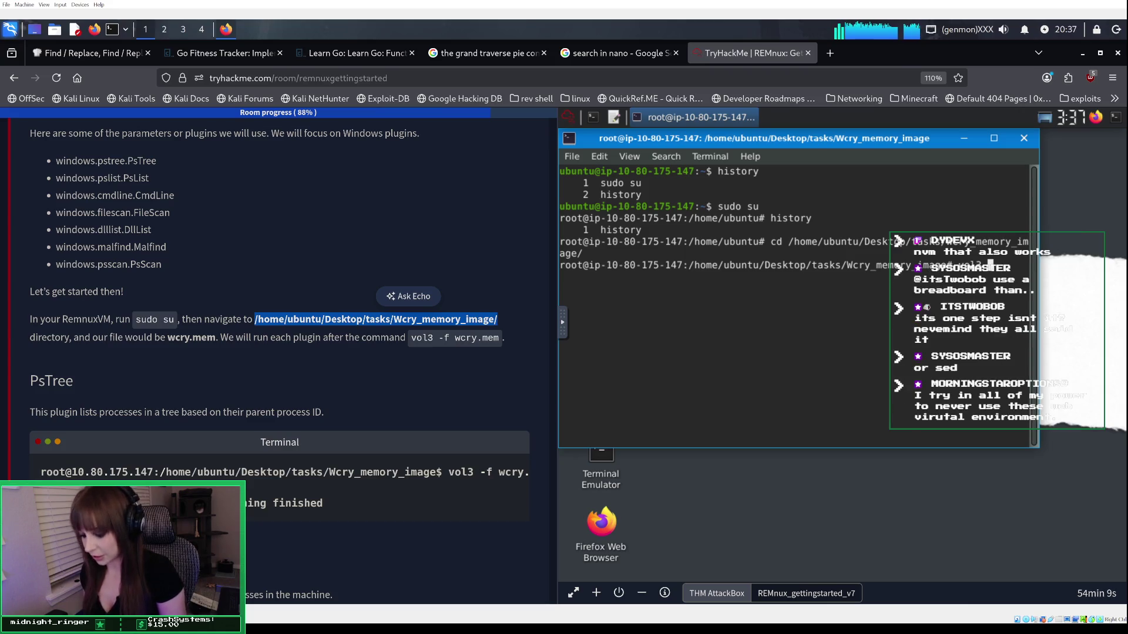
type("-f wcry")
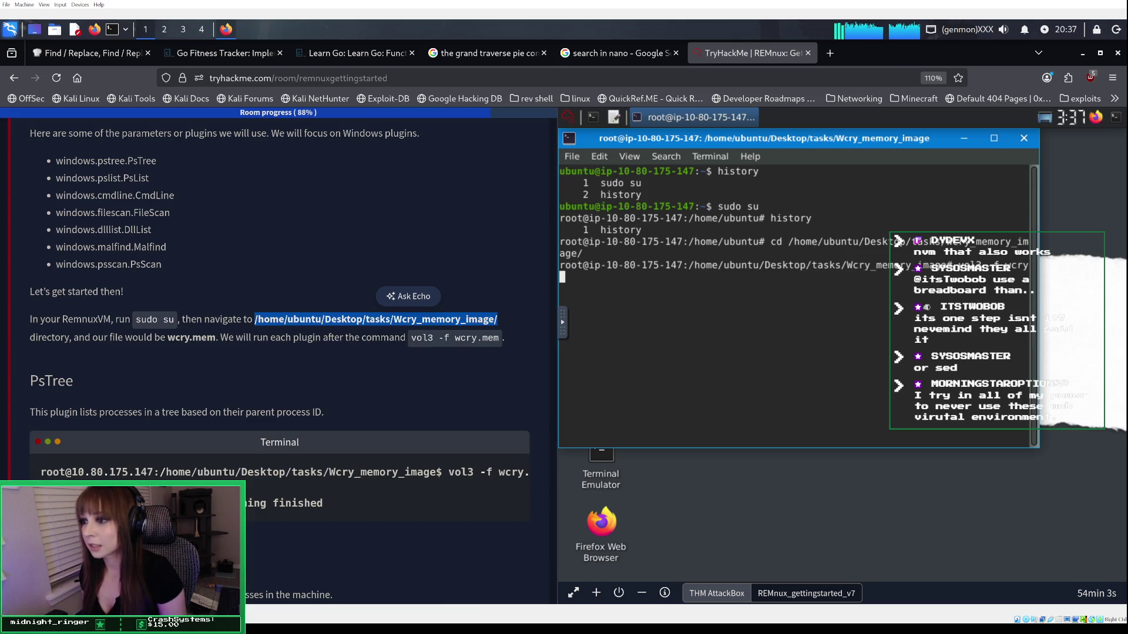
type(".mem")
Step: Run vol3 -f wcry.mem without a plugin, then recall it to append windows.dlllist.DllList
key("Return")
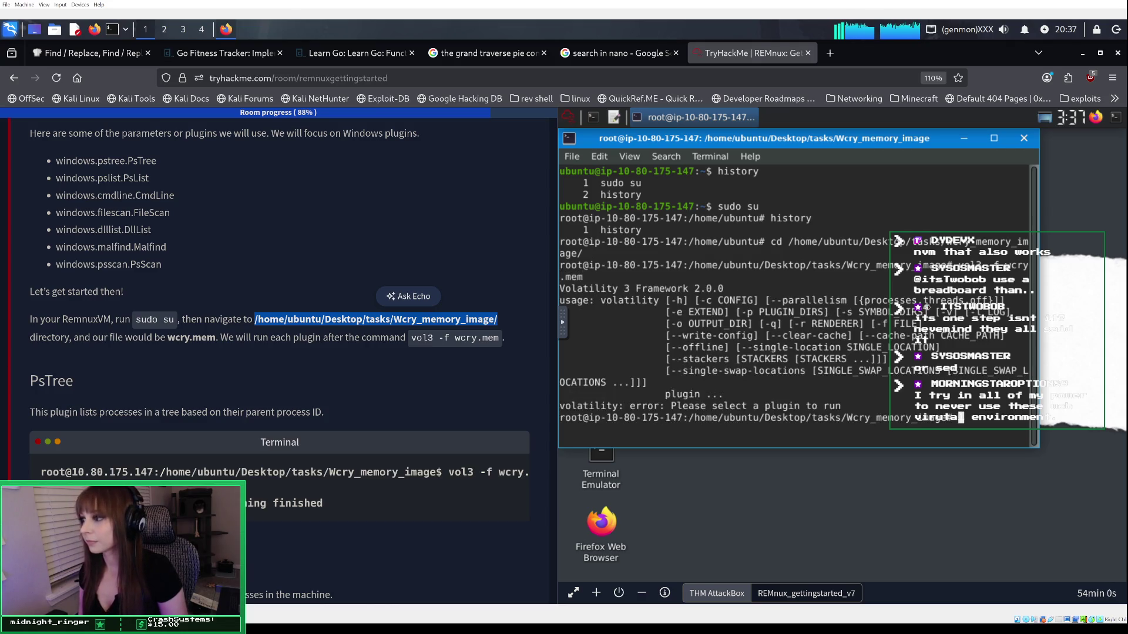
key("Up")
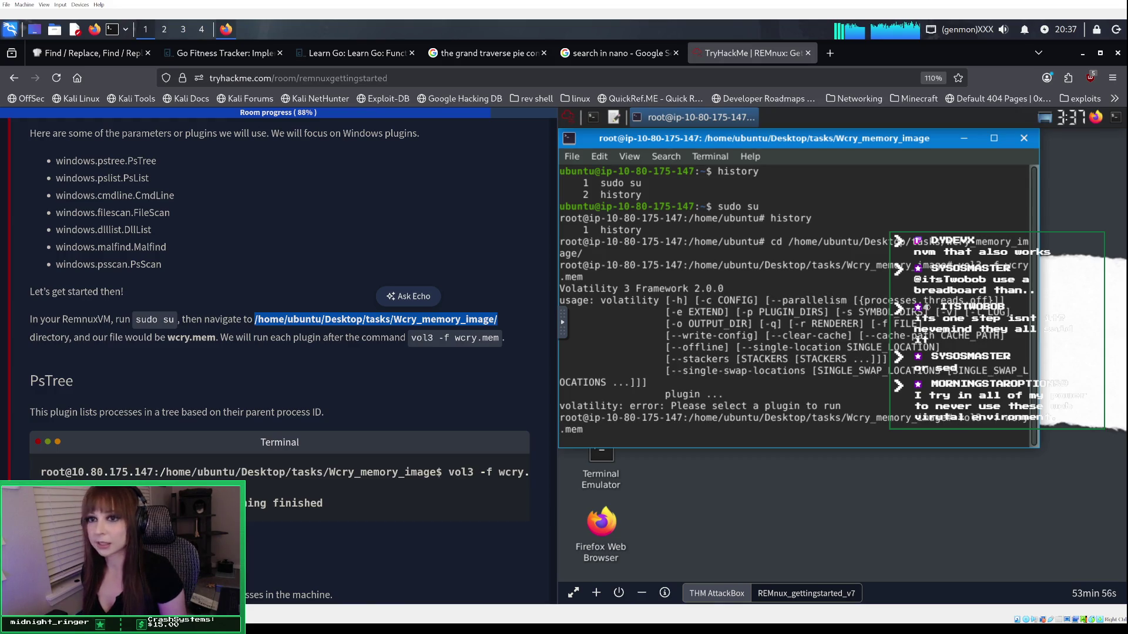
type("windo")
type("ws.")
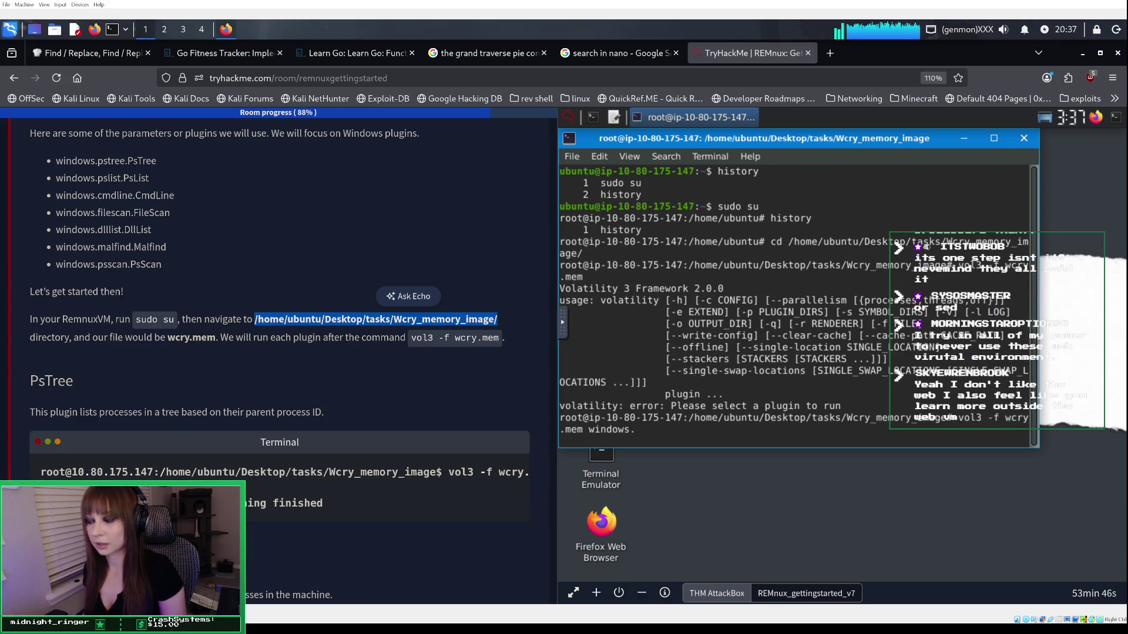
type("dlllist.DllL")
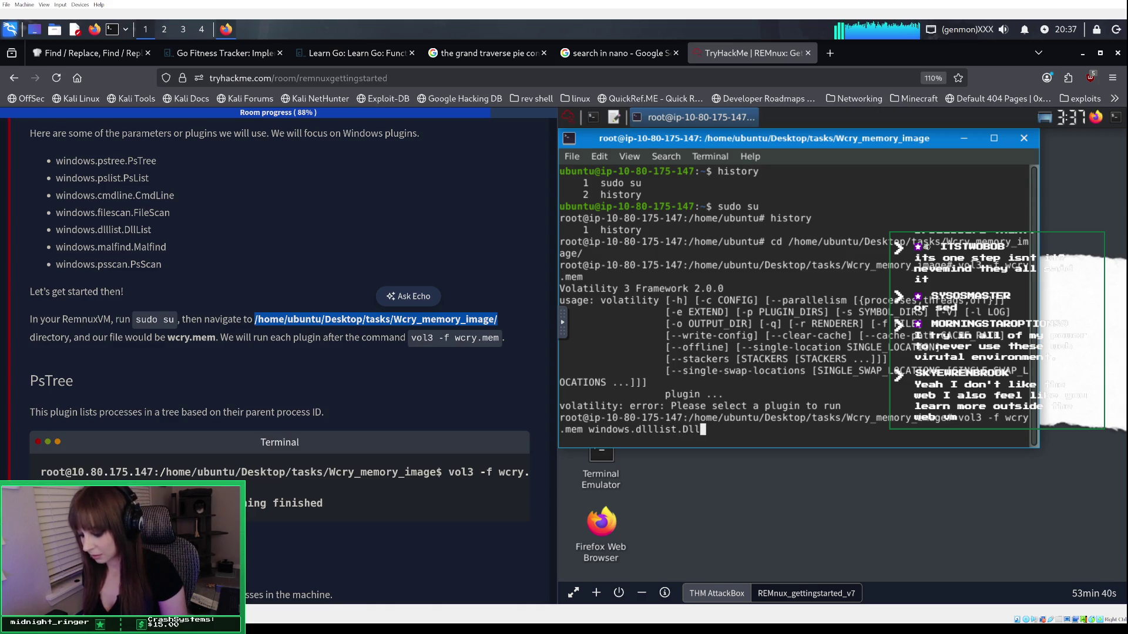
type("is")
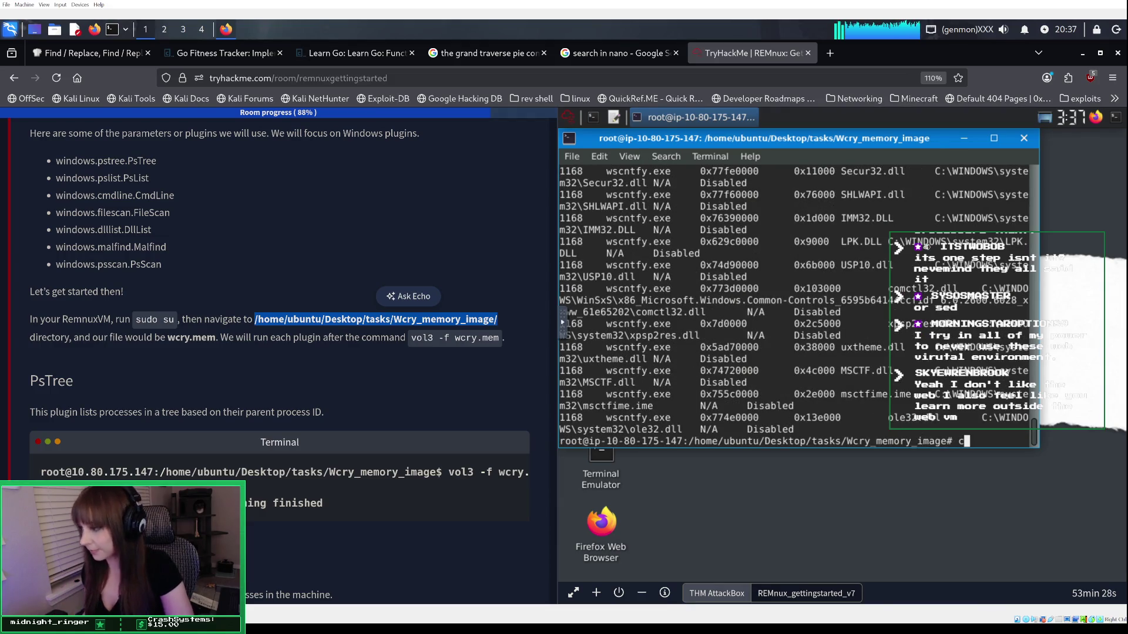
type("nano log")
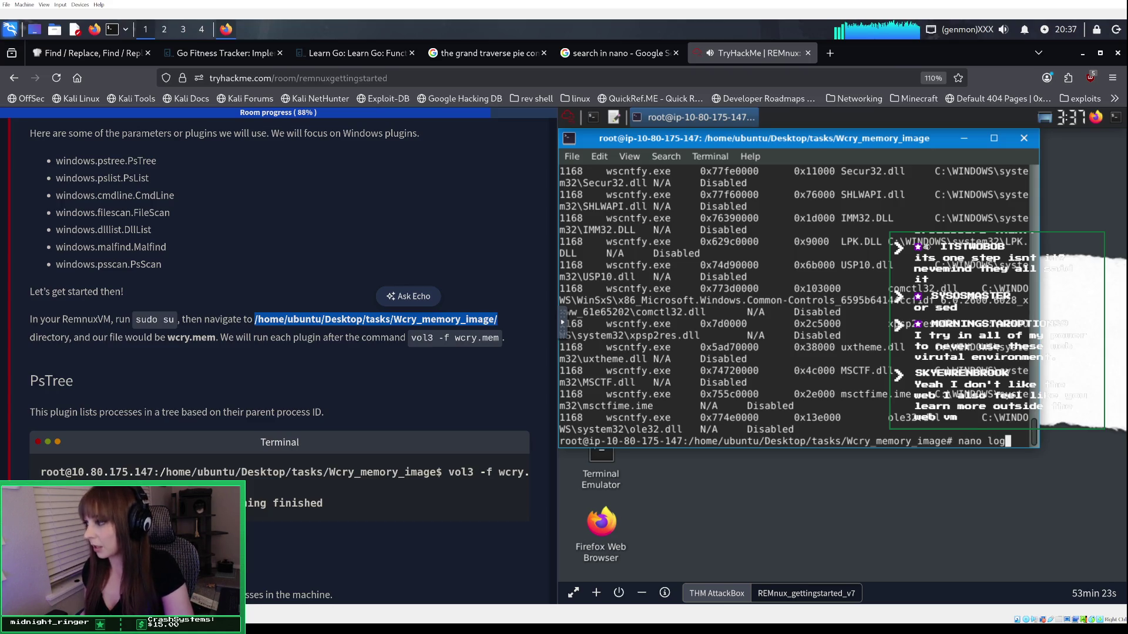
Step: Erase the mistyped file name start before rerunning the dlllist command for wcry.mem
key("BackSpace")
key("BackSpace")
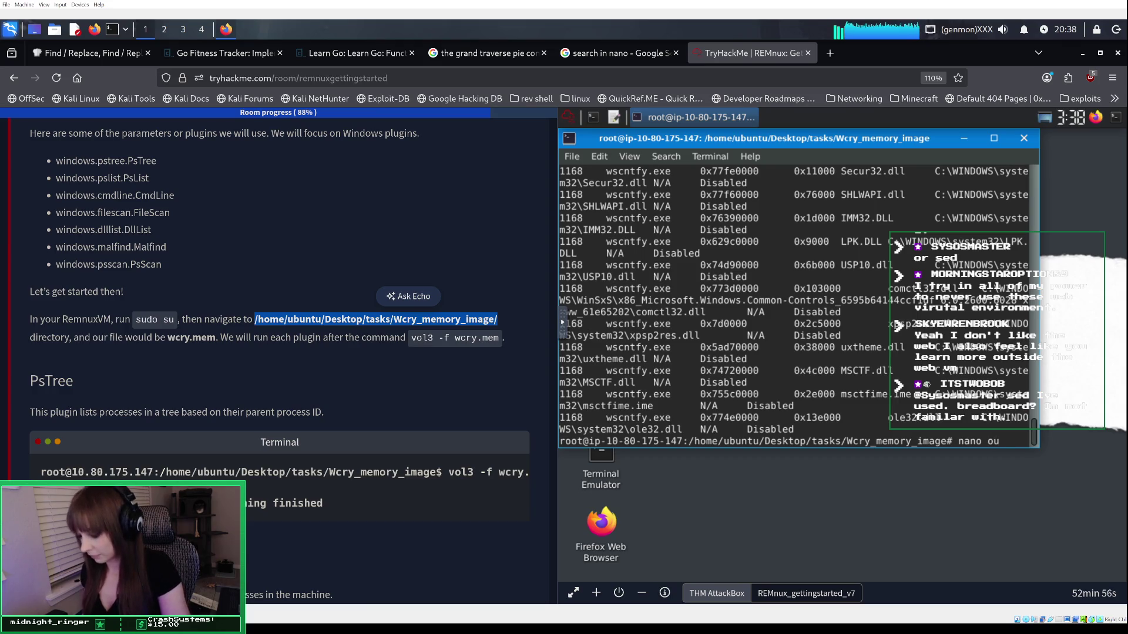
type("out")
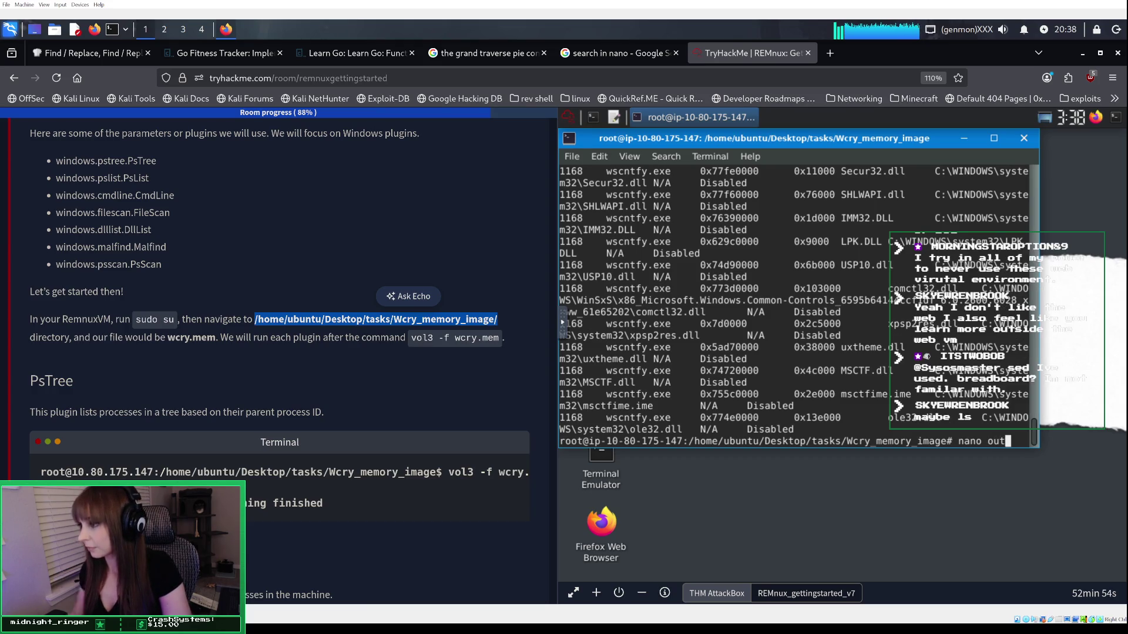
scroll(628, 347, "up", 3)
scroll(628, 343, "up", 3)
scroll(627, 340, "up", 3)
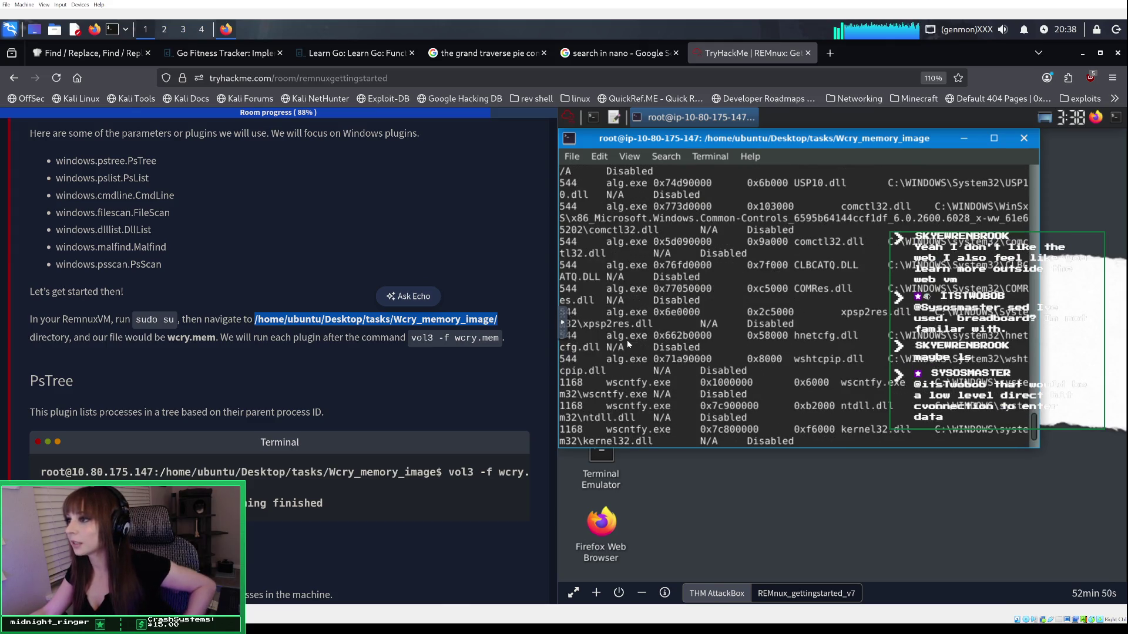
scroll(627, 343, "up", 3)
scroll(627, 345, "up", 3)
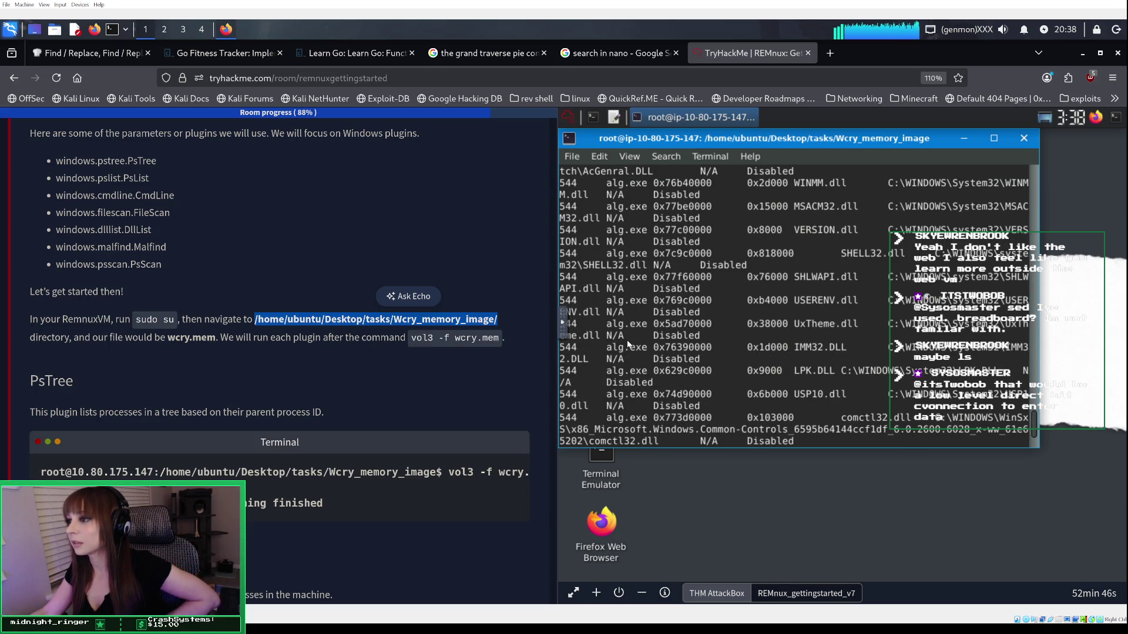
scroll(626, 346, "up", 3)
scroll(627, 346, "up", 3)
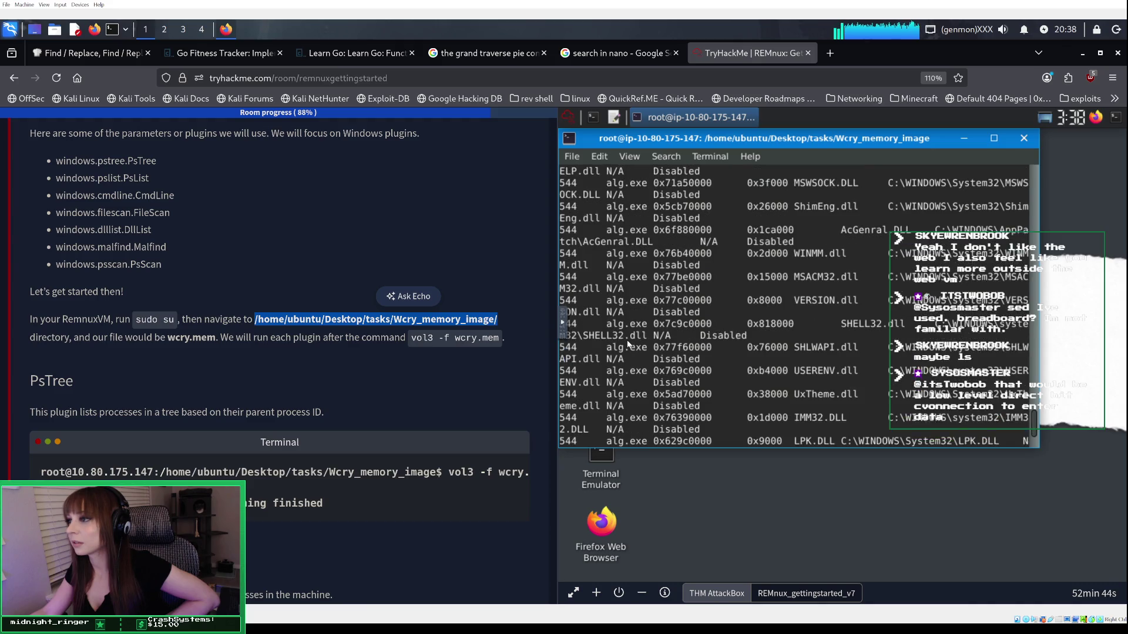
scroll(628, 346, "up", 5)
scroll(628, 344, "down", 5)
scroll(628, 345, "down", 3)
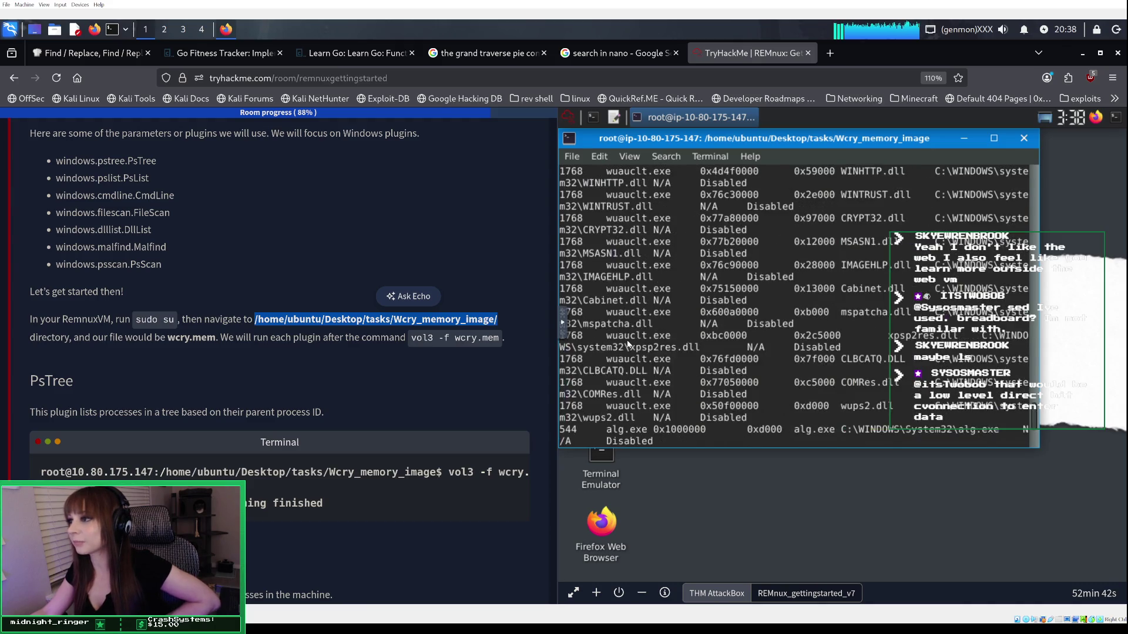
scroll(627, 345, "down", 3)
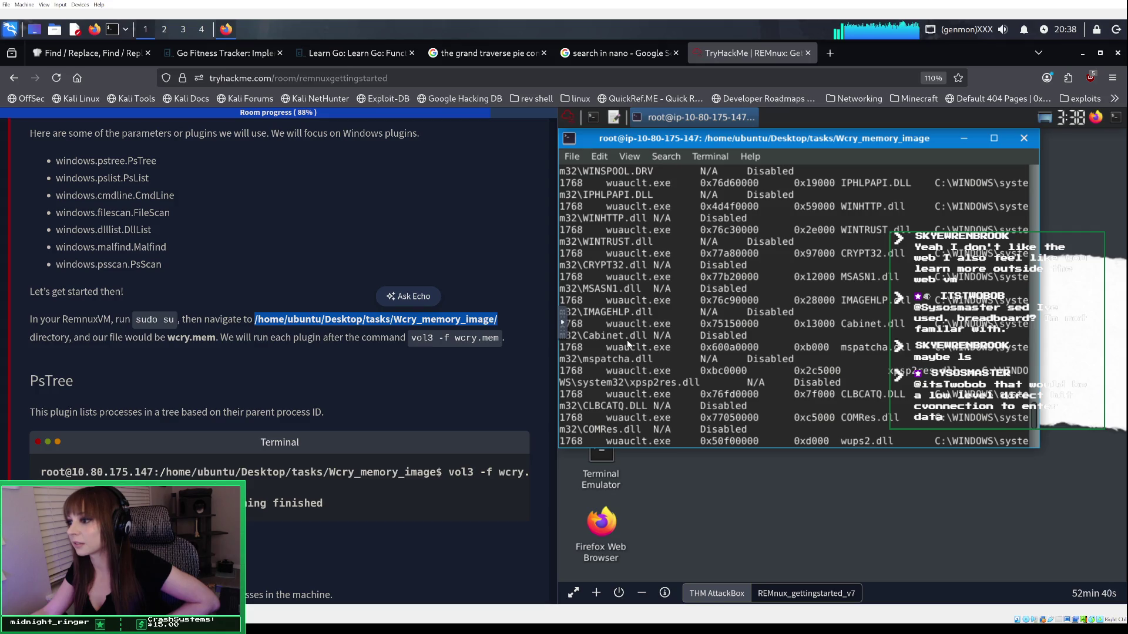
scroll(628, 345, "up", 3)
scroll(628, 345, "up", 3)
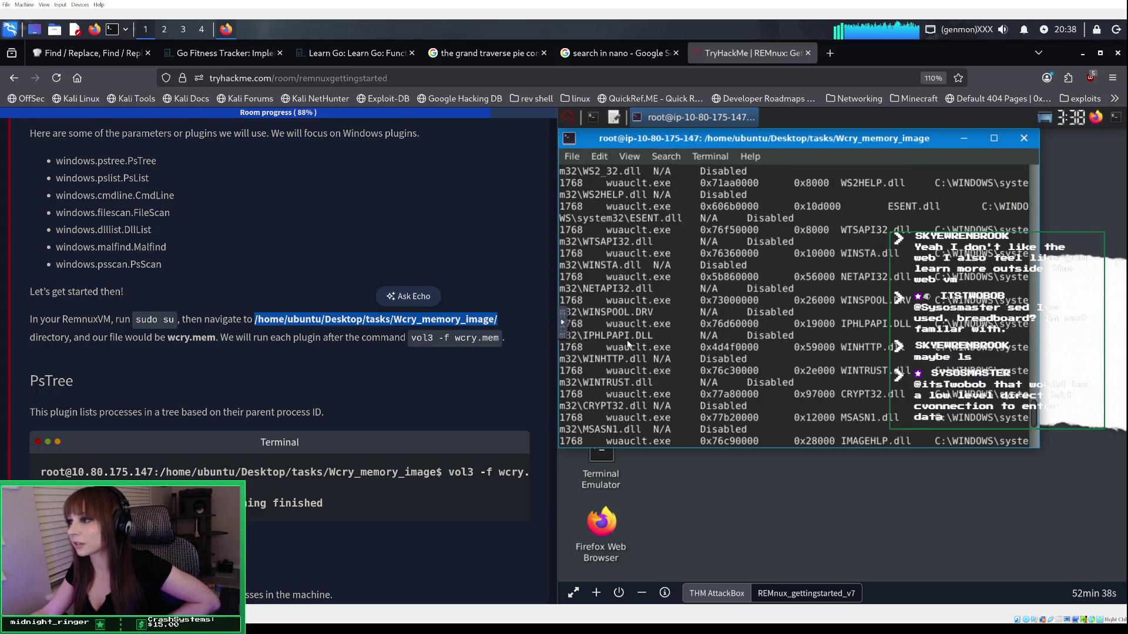
scroll(628, 343, "up", 1)
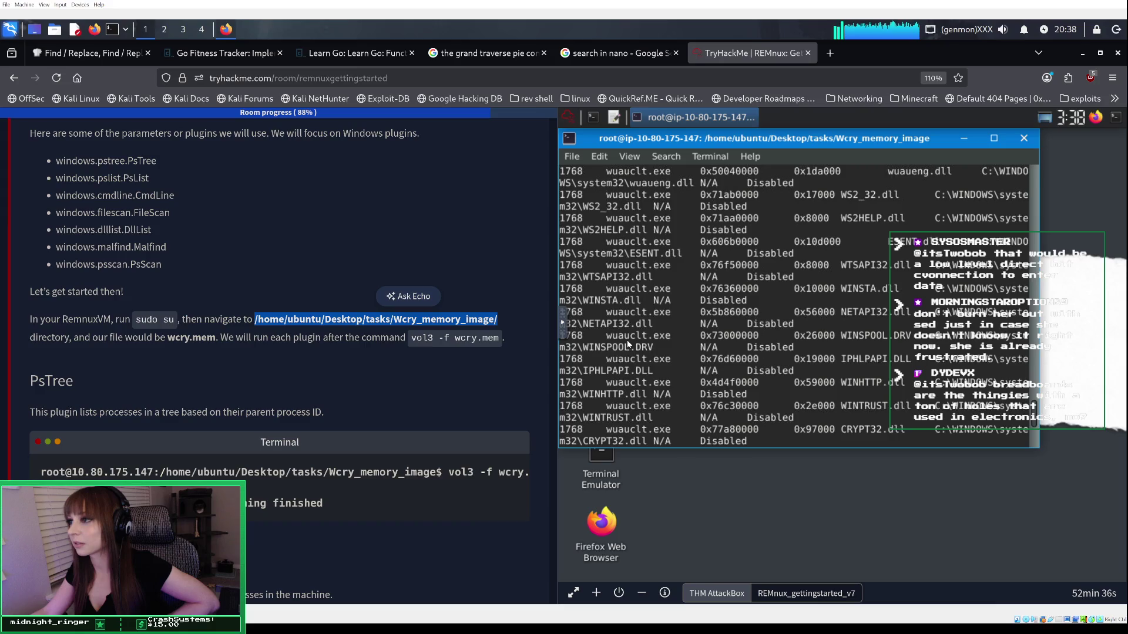
scroll(628, 345, "up", 3)
scroll(628, 345, "up", 2)
scroll(627, 344, "up", 4)
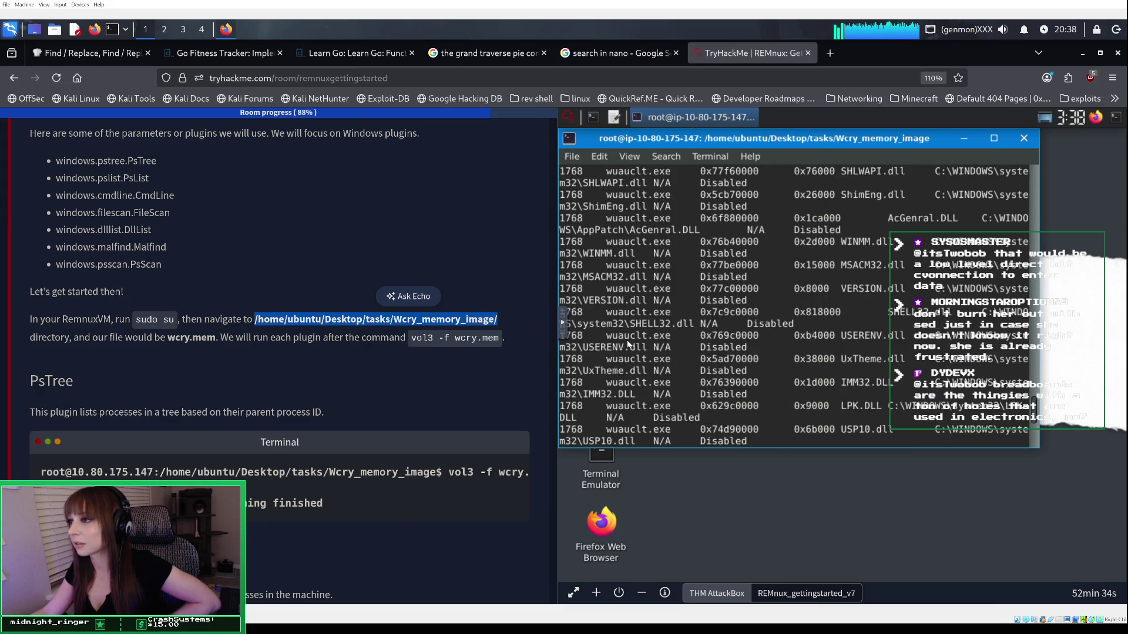
scroll(627, 344, "up", 3)
scroll(628, 346, "up", 3)
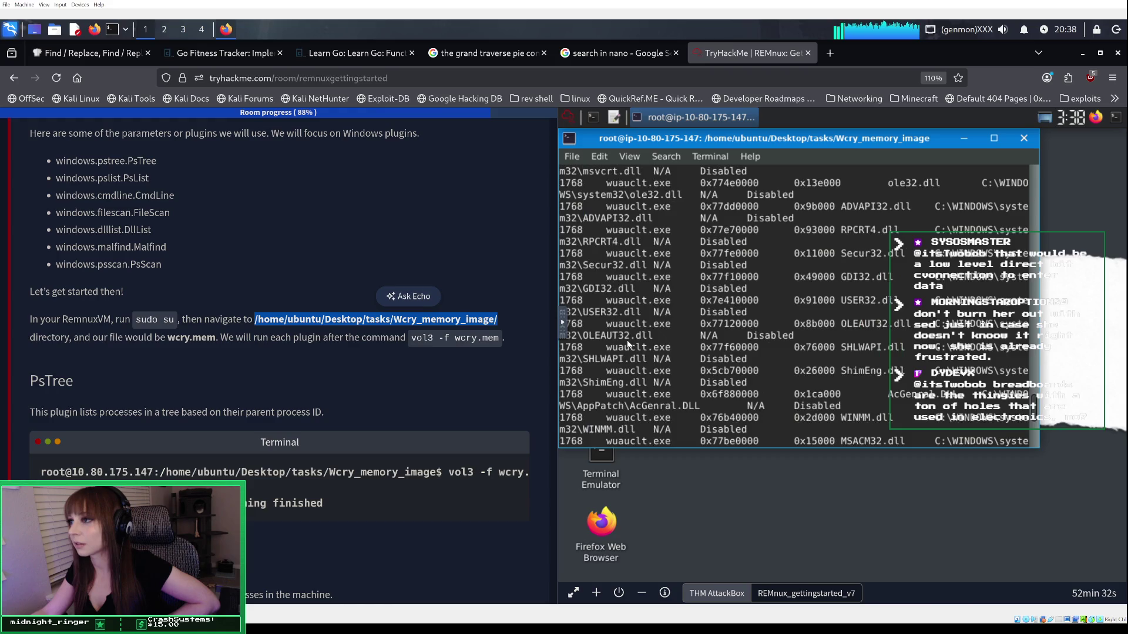
scroll(627, 345, "up", 3)
scroll(628, 348, "up", 3)
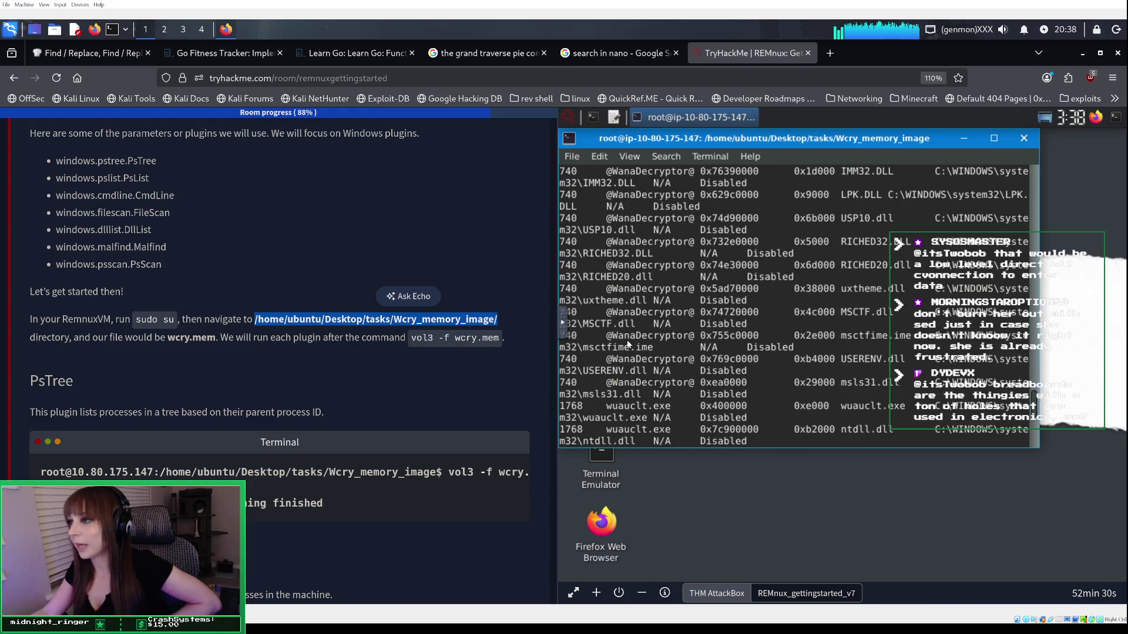
scroll(627, 345, "up", 3)
scroll(627, 346, "up", 3)
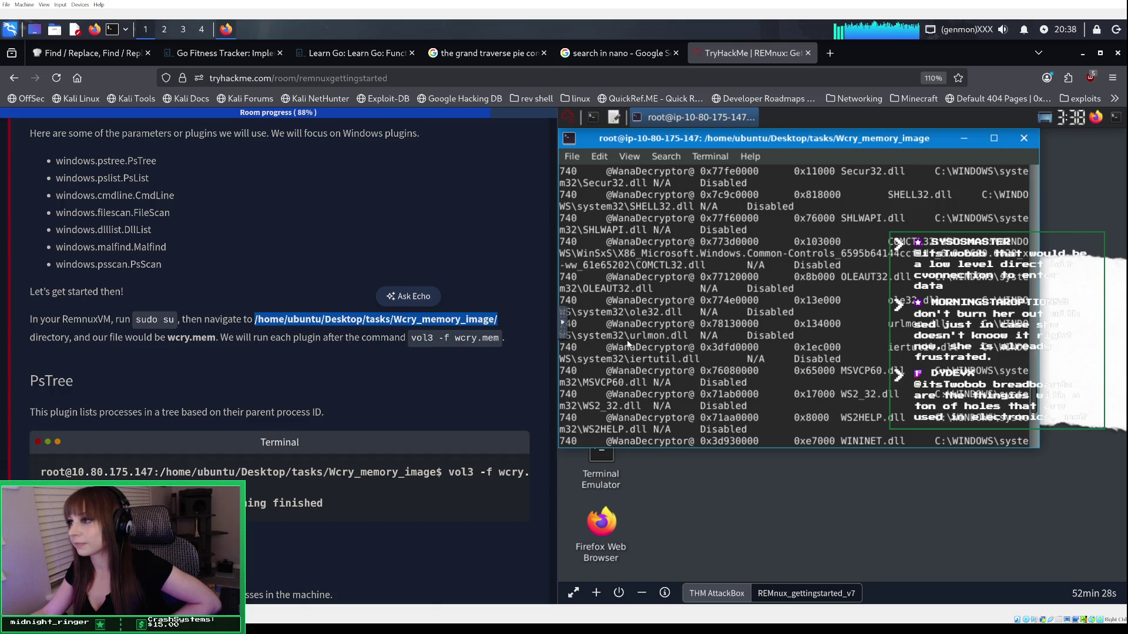
scroll(627, 346, "up", 4)
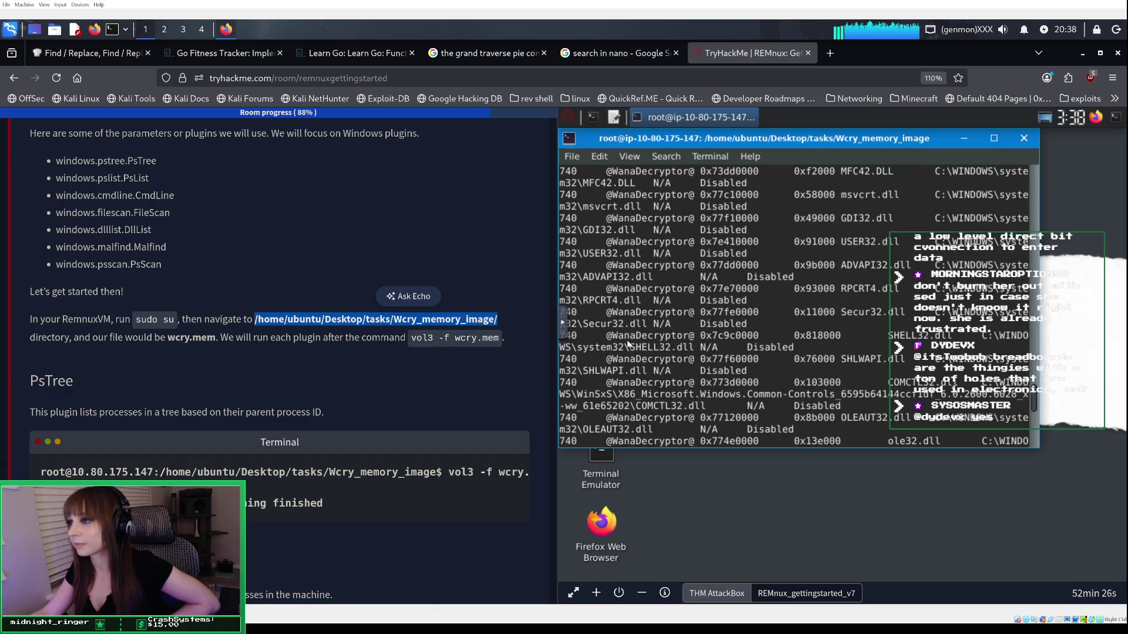
scroll(628, 345, "up", 1)
scroll(628, 345, "up", 4)
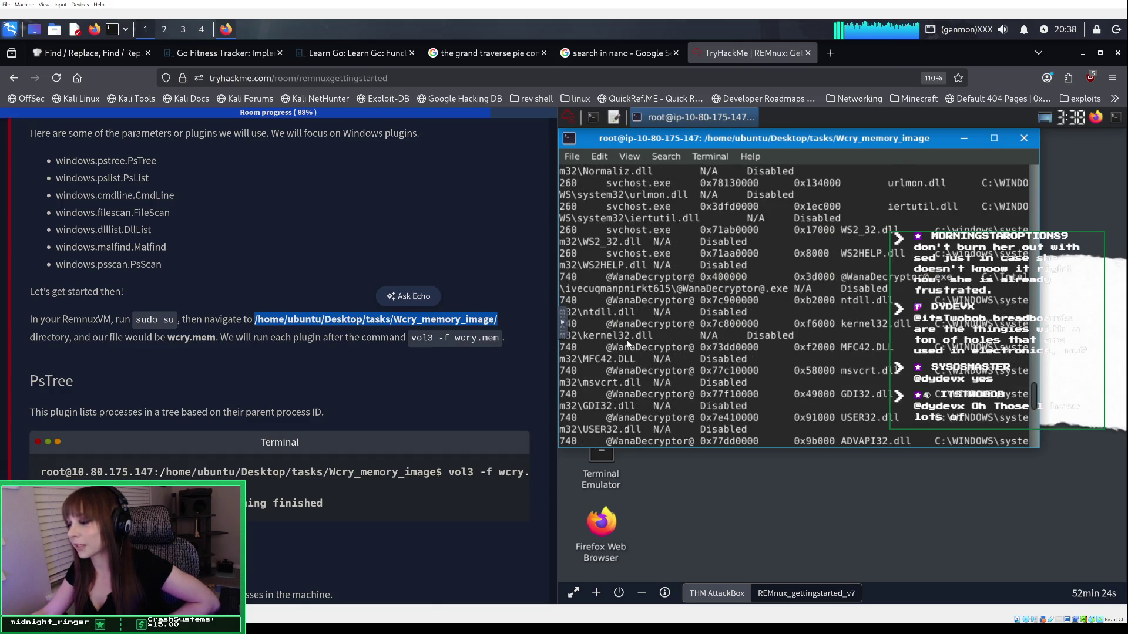
scroll(665, 334, "down", 1)
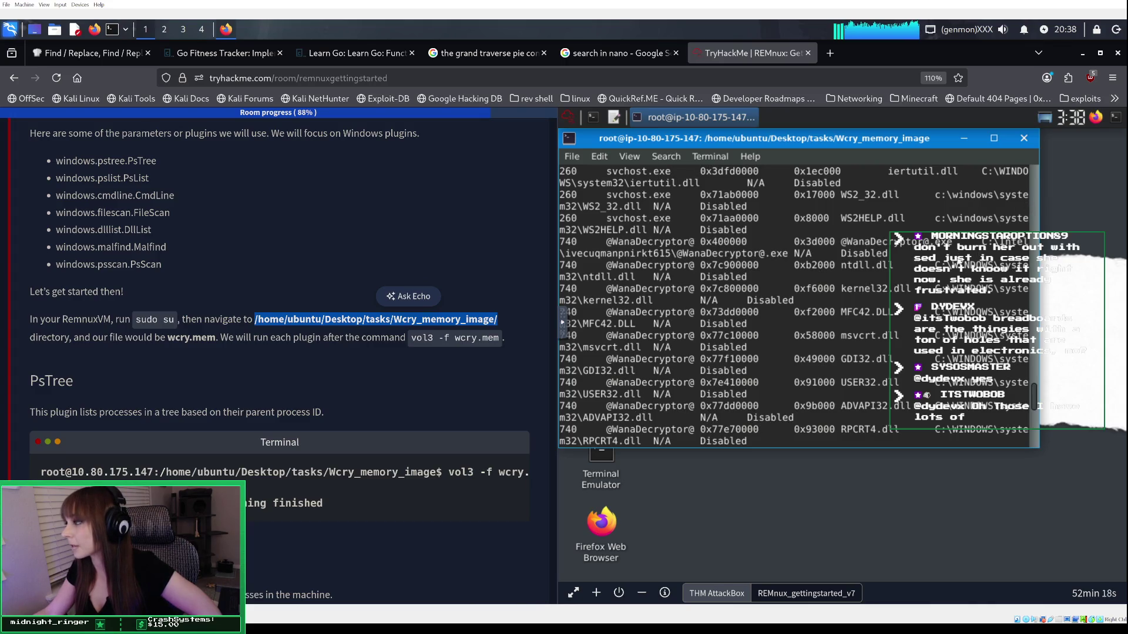
Step: Copy the \WINDOWS\system32\ntdll.dll path from the terminal into the AttackBox Clipboard panel
mouse_move(940, 265)
left_mouse_down()
mouse_move(1057, 269)
mouse_move(636, 277)
left_mouse_up()
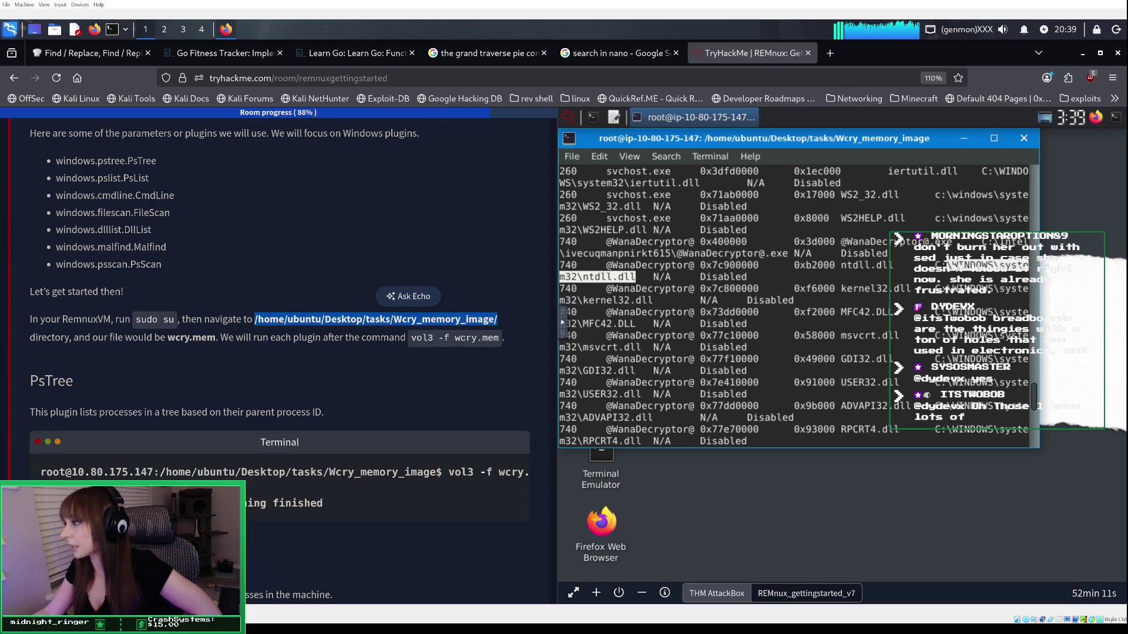
right_click(951, 265)
left_click(985, 273)
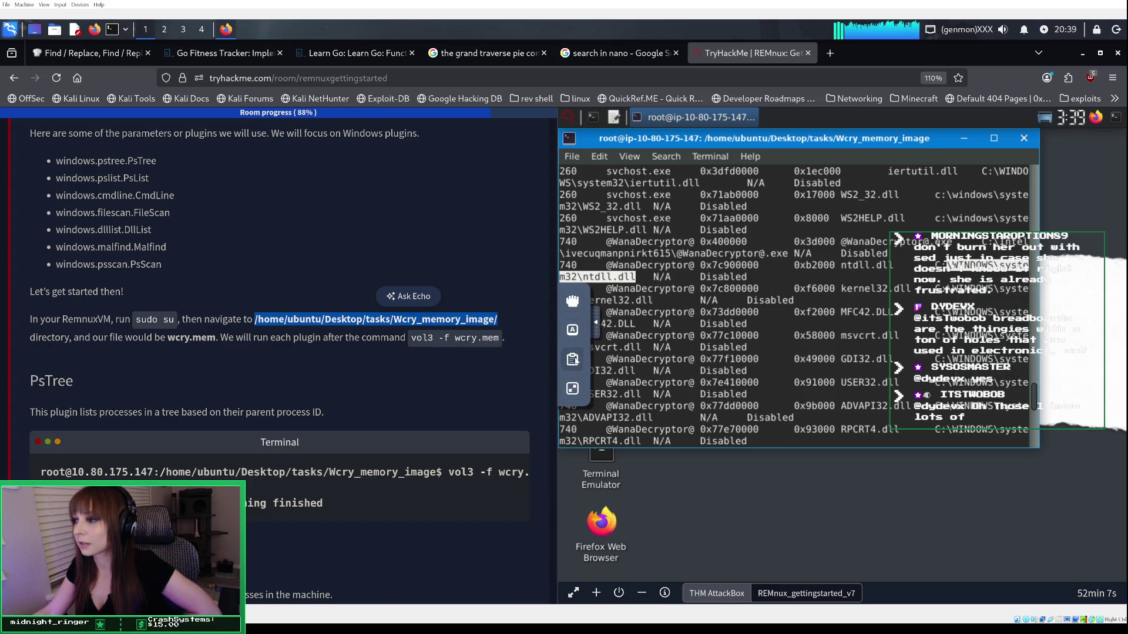
left_click(572, 359)
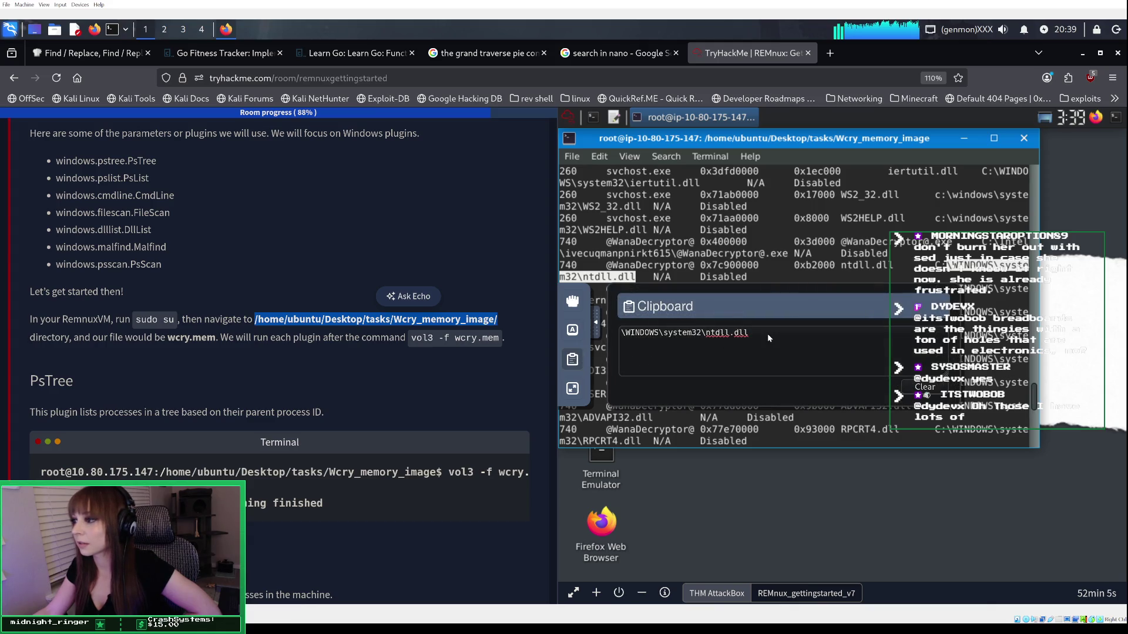
scroll(228, 466, "down", 2)
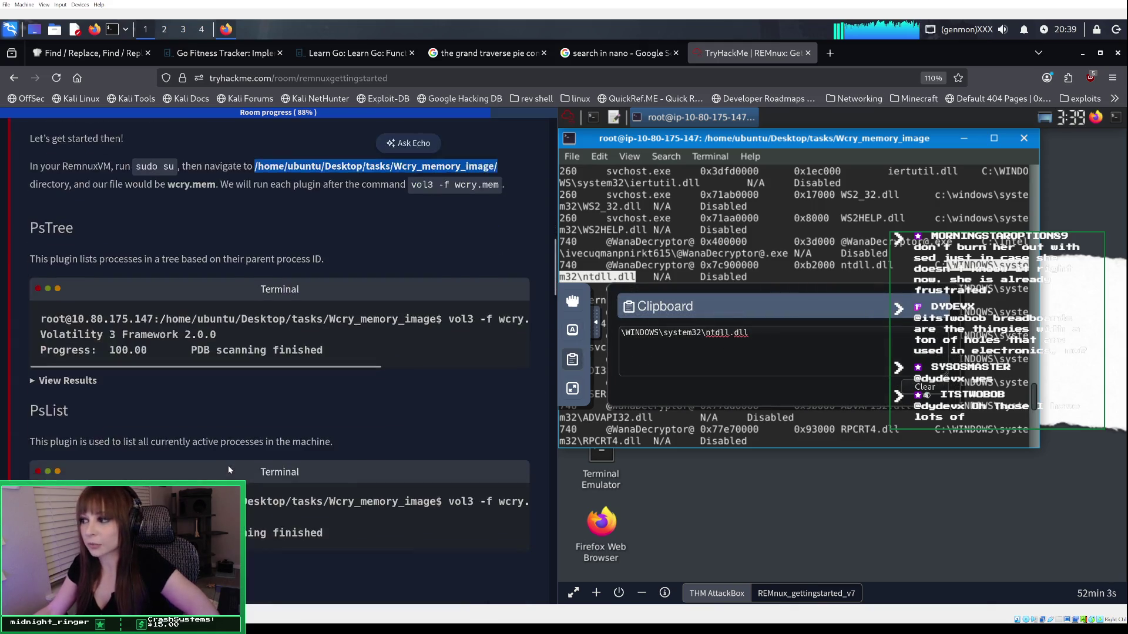
scroll(233, 451, "down", 4)
scroll(234, 446, "down", 4)
scroll(233, 447, "down", 3)
scroll(234, 446, "down", 3)
scroll(233, 447, "down", 1)
scroll(234, 448, "down", 3)
scroll(233, 447, "down", 3)
scroll(234, 446, "down", 3)
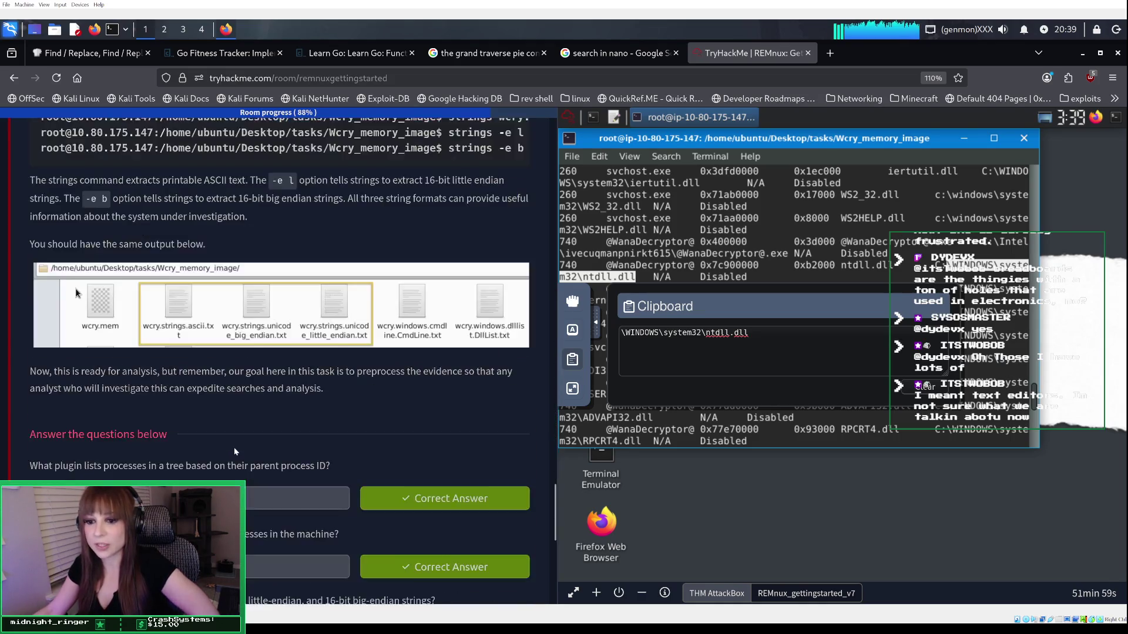
scroll(233, 446, "down", 3)
scroll(234, 447, "down", 3)
scroll(65, 451, "down", 2)
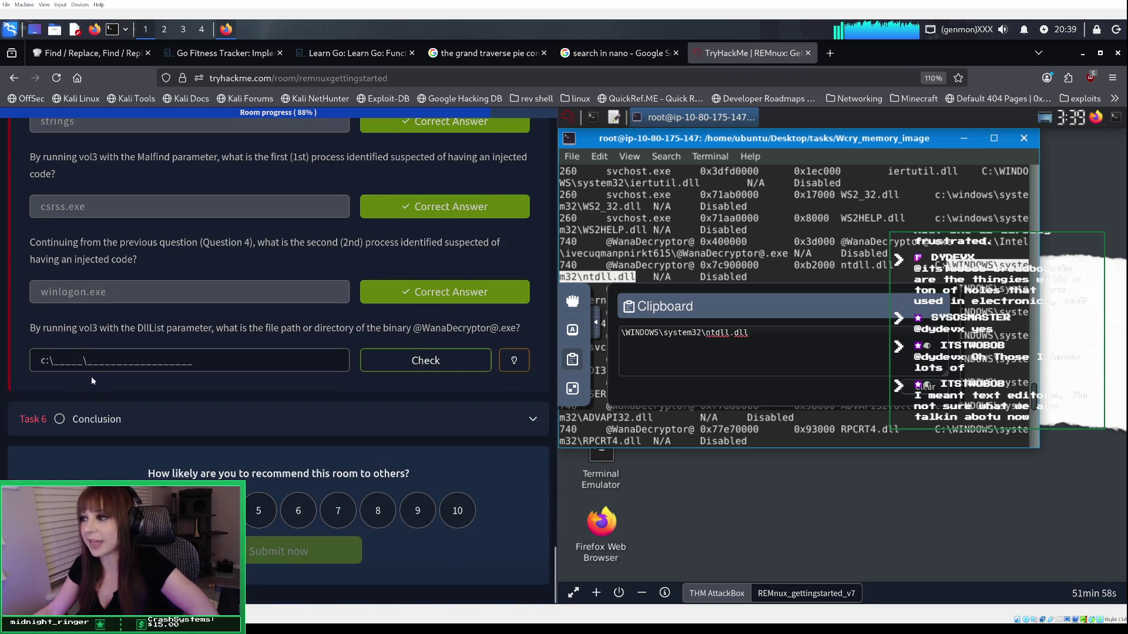
left_click(70, 364)
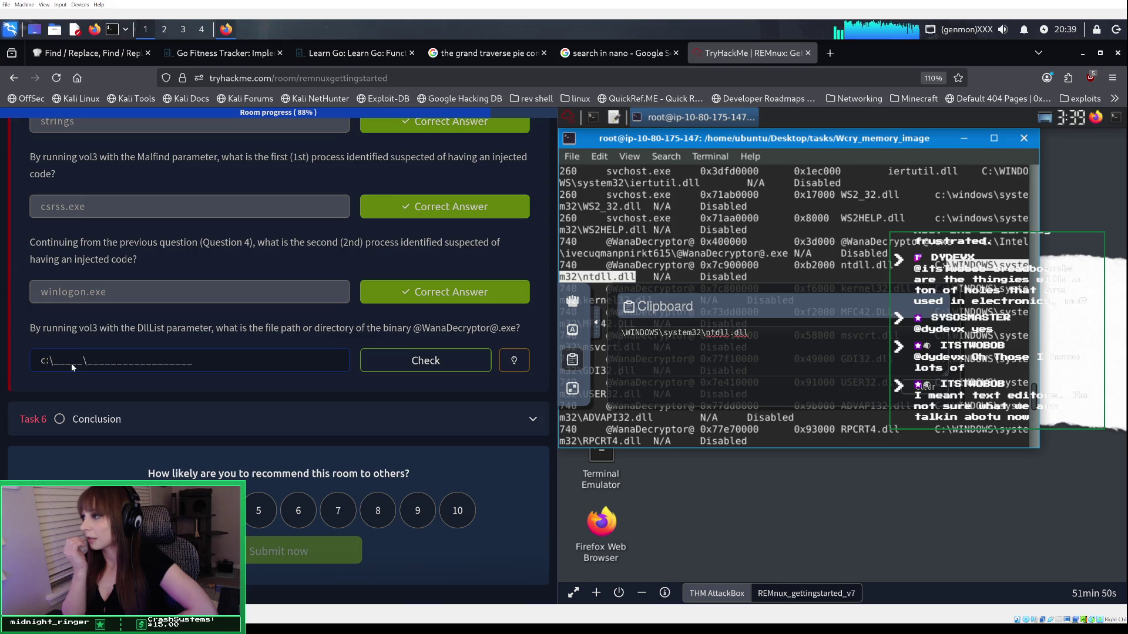
left_click(1005, 252)
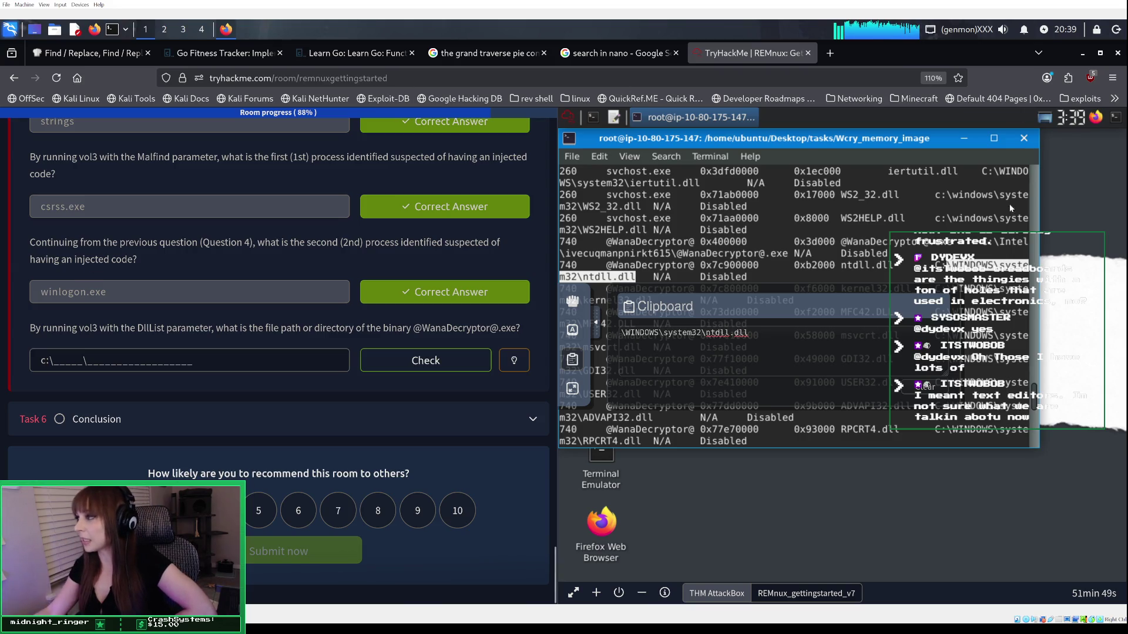
double_click(1006, 243)
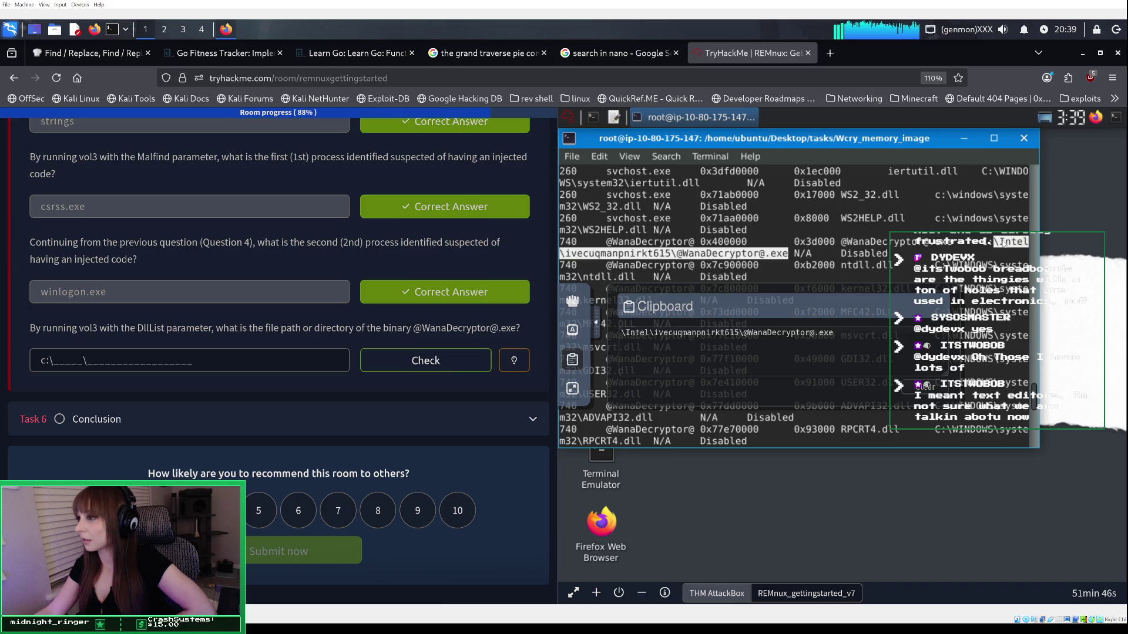
right_click(1014, 243)
left_click(1040, 252)
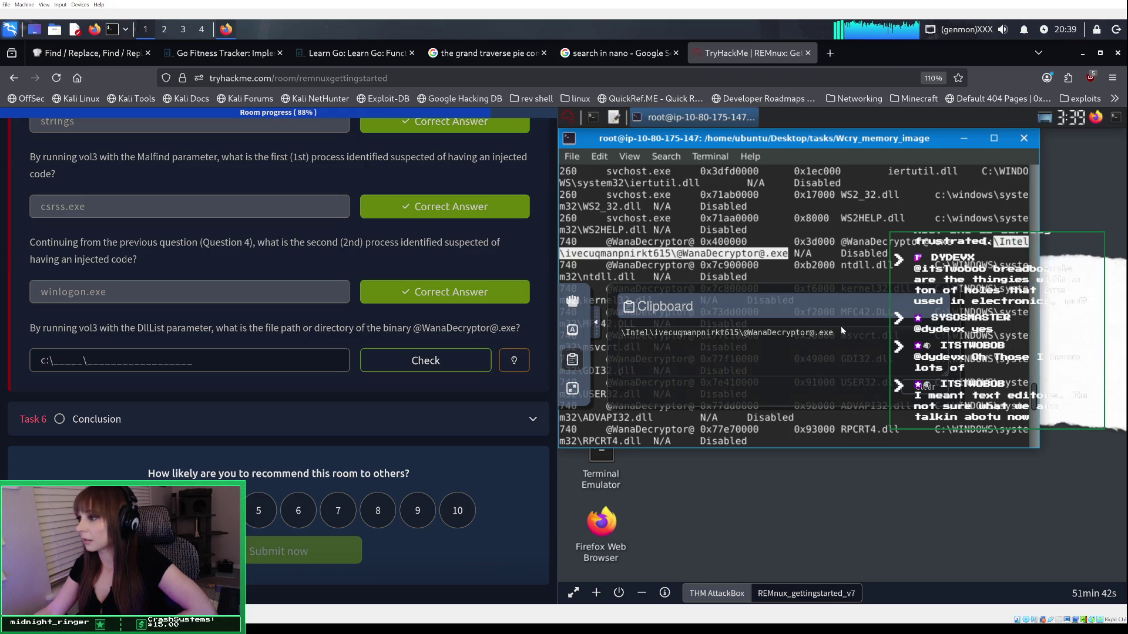
Step: Copy only the \Intel\ivecuqmanpnirkt615 folder part from the Clipboard panel
triple_click(620, 332)
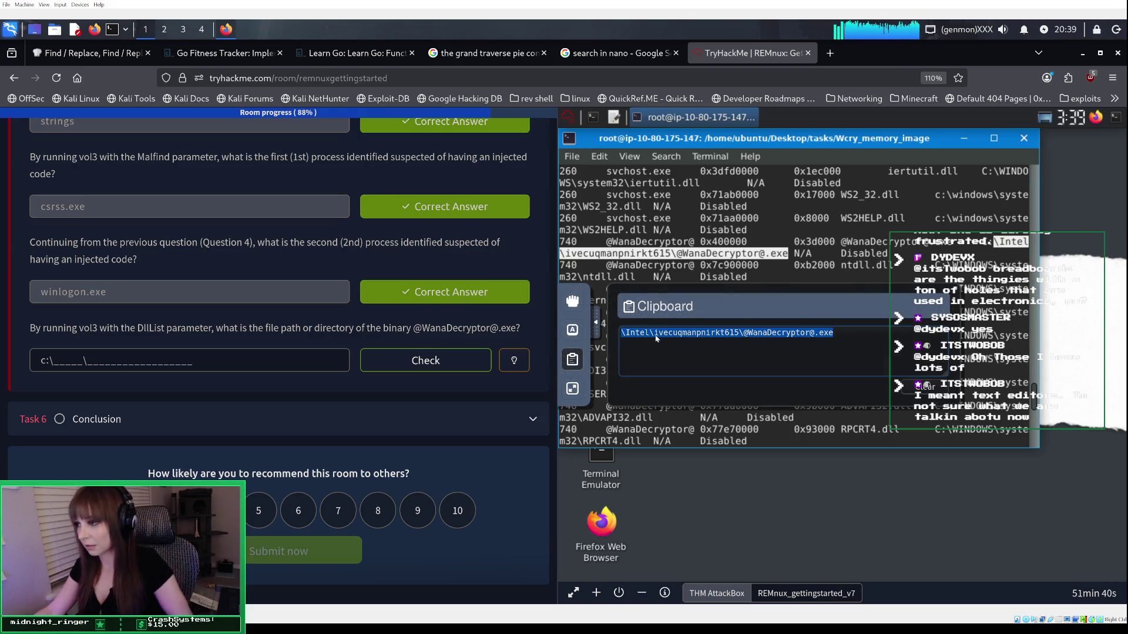
left_click(624, 333)
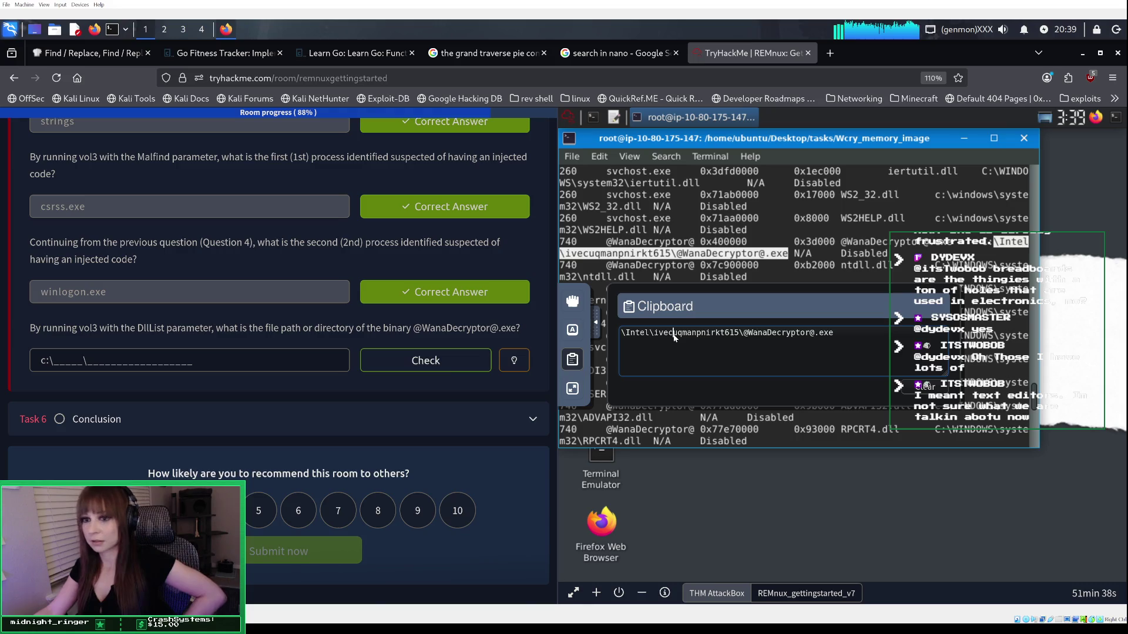
left_click_drag(624, 334, 737, 338)
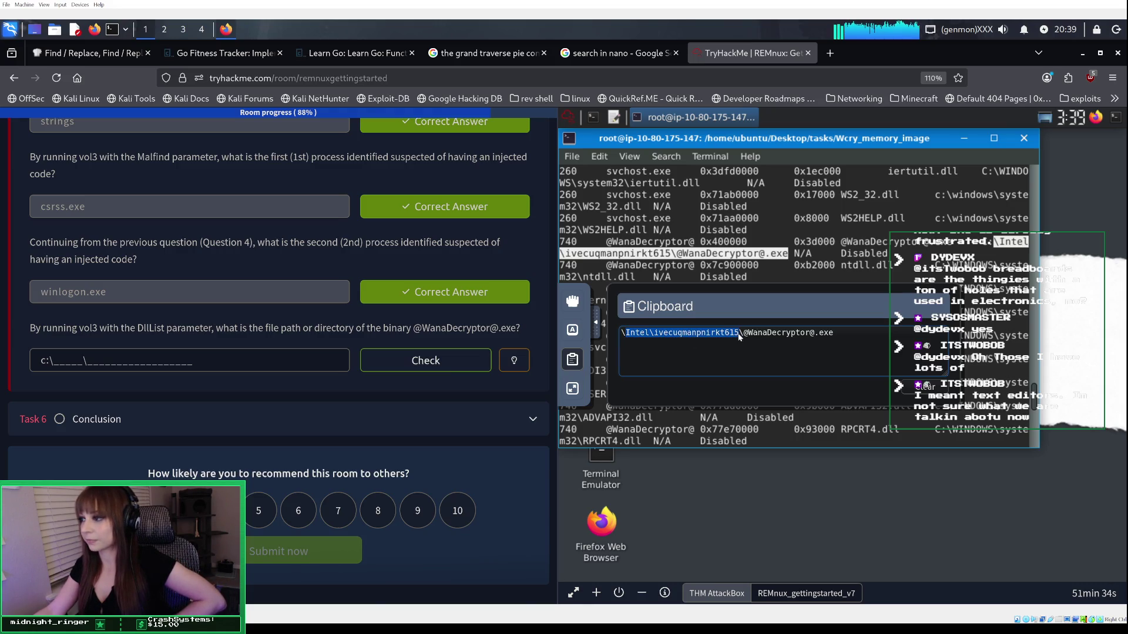
right_click(723, 333)
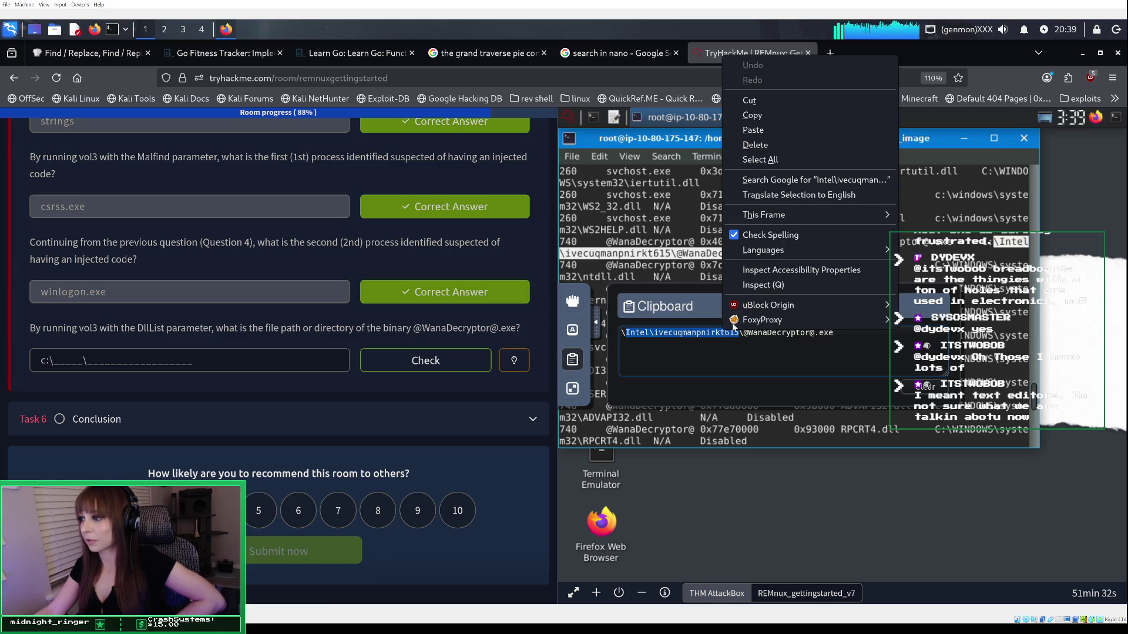
left_click(752, 116)
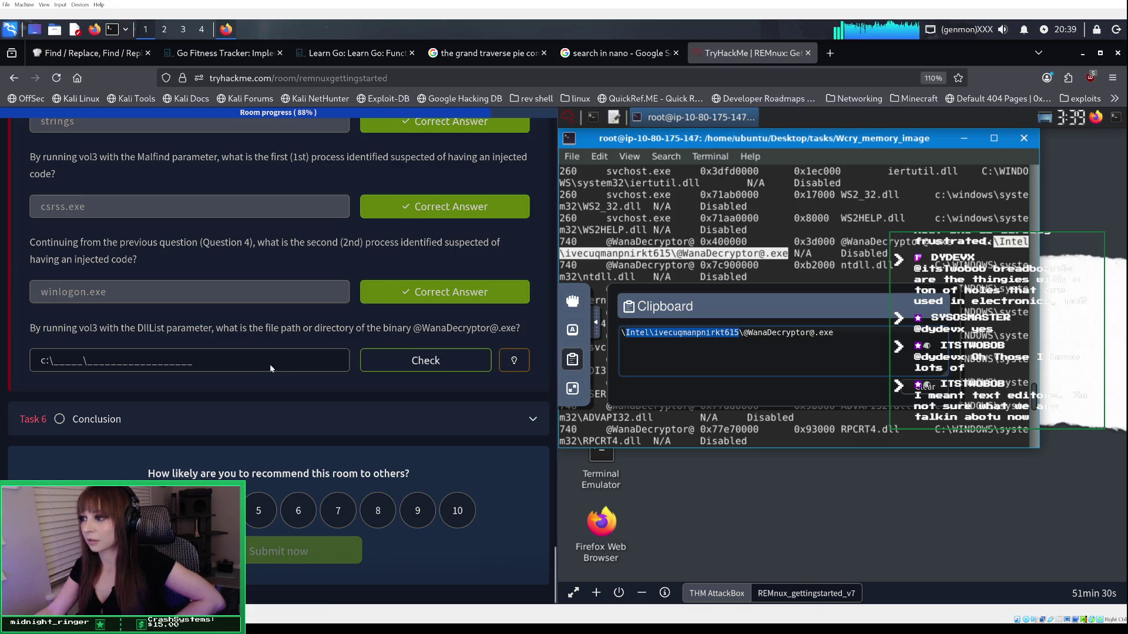
Step: Answer the DllList question with c:\Intel\ivecuqmanpnirkt615 and submit it for checking
left_click(67, 364)
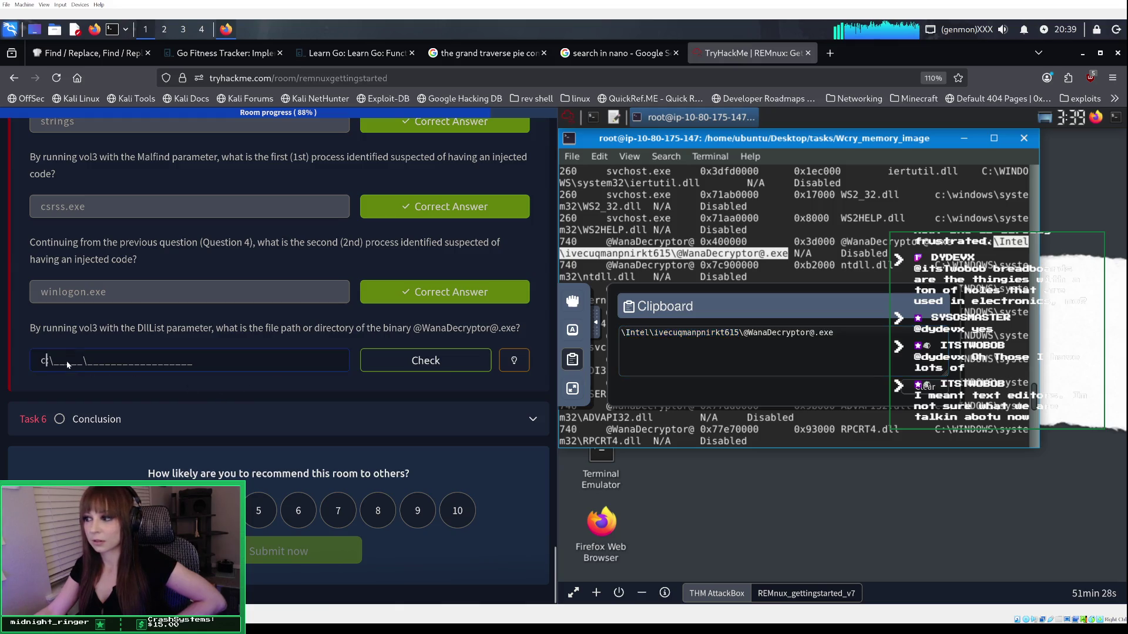
right_click(69, 365)
left_click(121, 438)
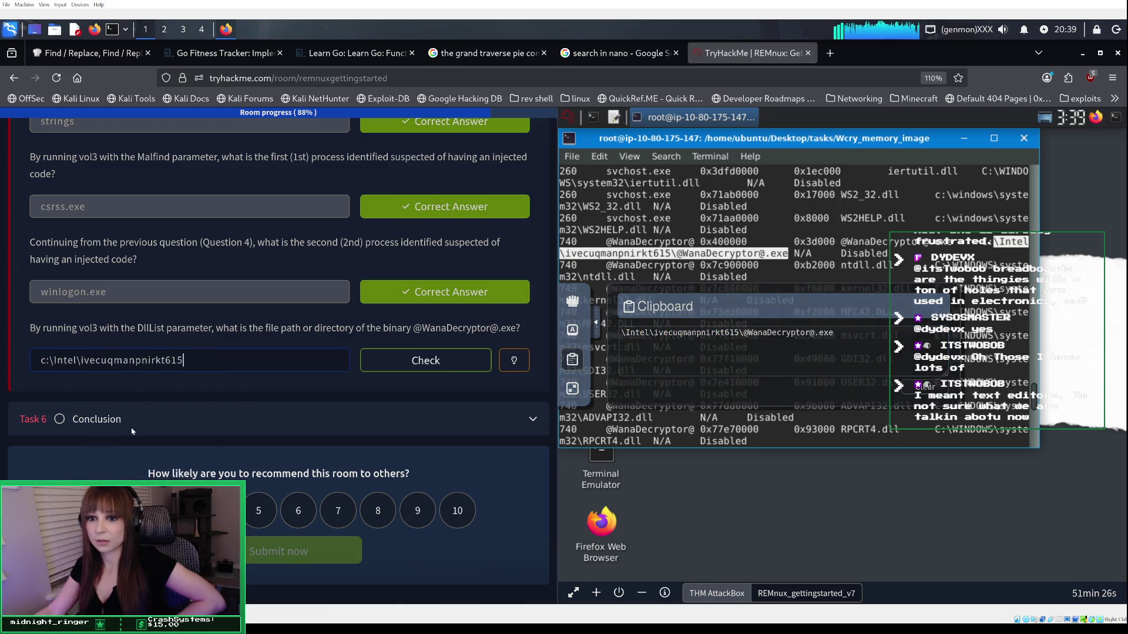
left_click(389, 359)
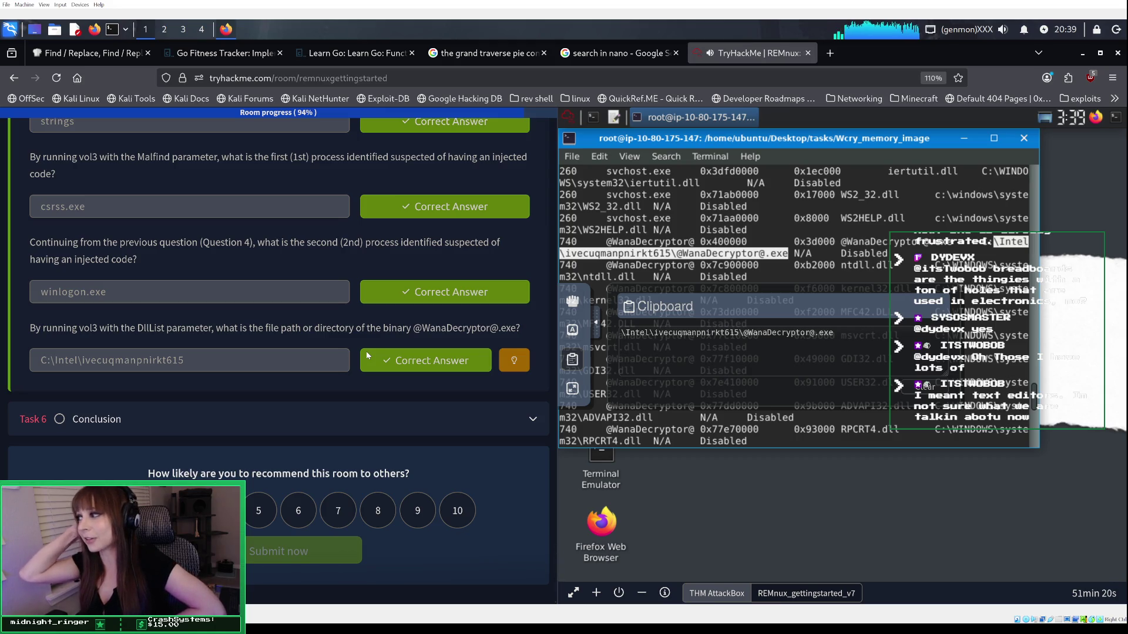
Step: Expand Task 6 'Conclusion' to read the room's closing summary
left_click(368, 426)
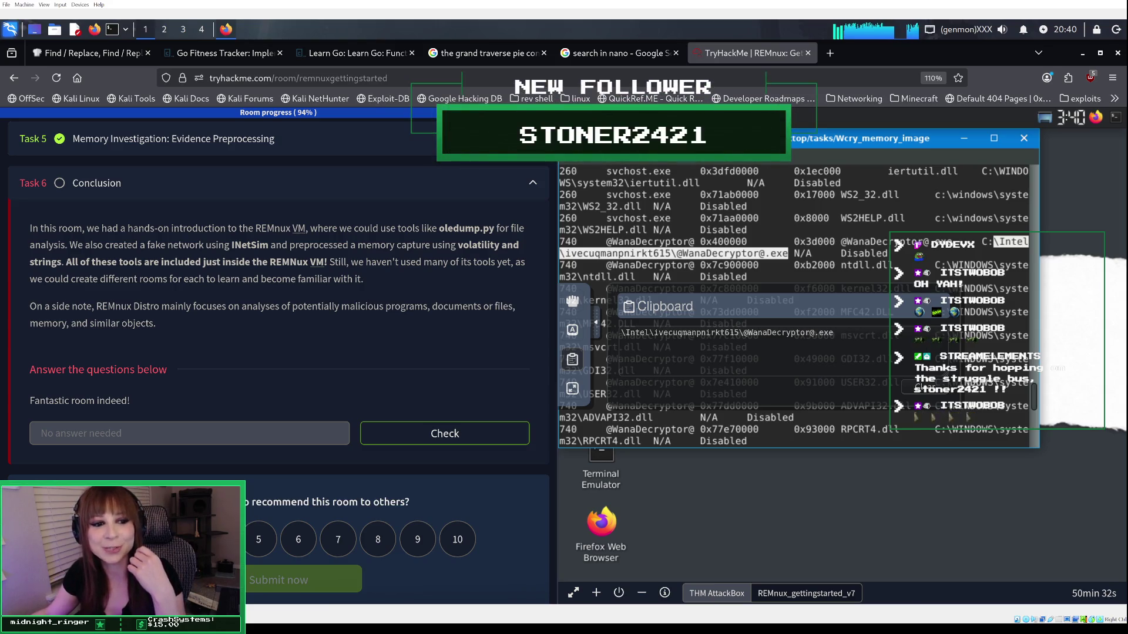
Step: Submit Task 6 to complete the room and mute the tab's celebration audio
left_click(505, 438)
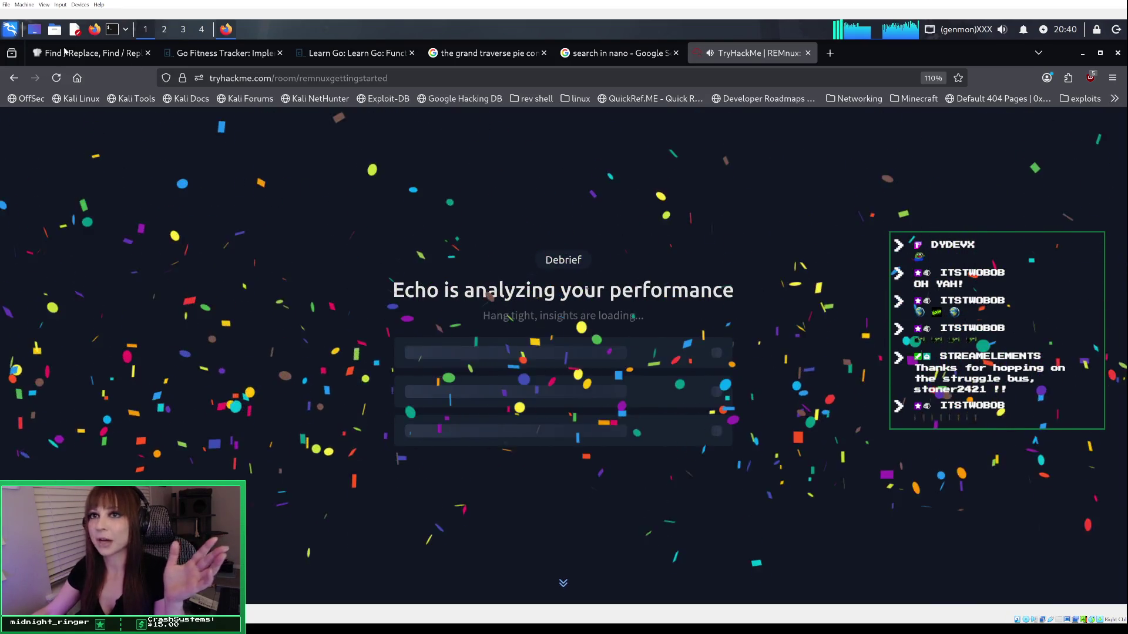
left_click(707, 54)
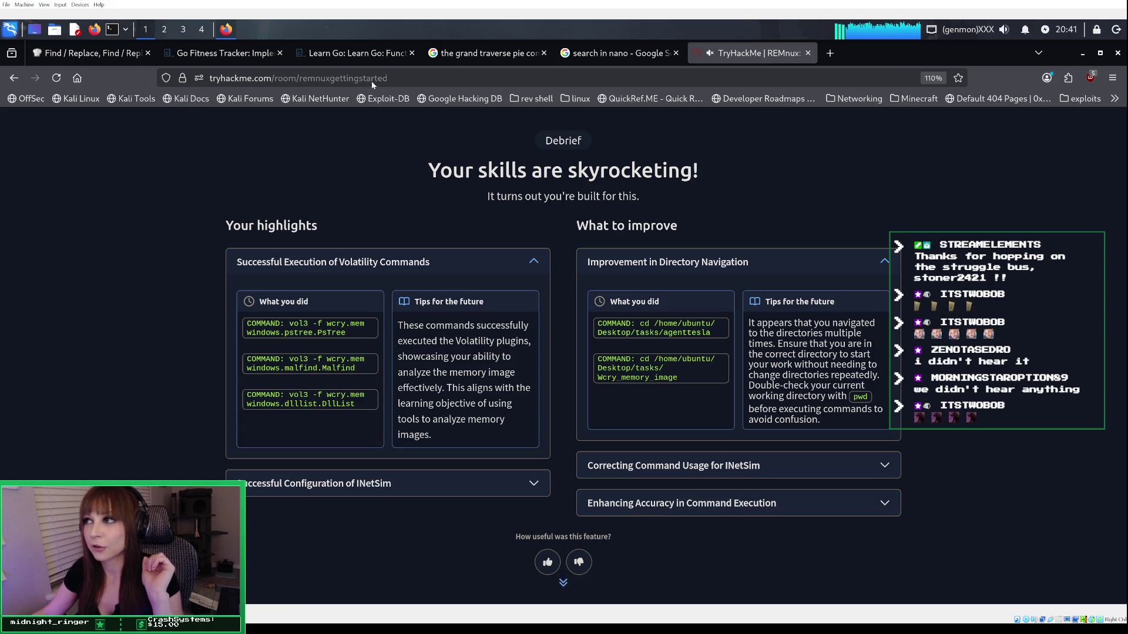
Step: Close the nano search and Find / Replace tabs and move the TryHackMe tab first
left_click(675, 53)
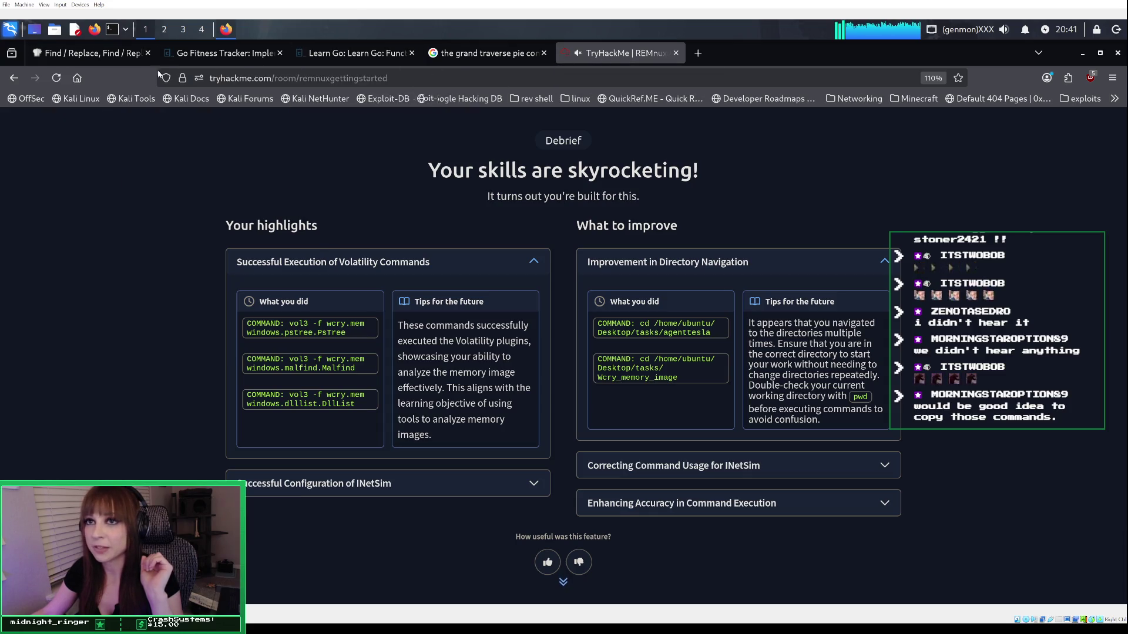
key("ctrl+shift+Home")
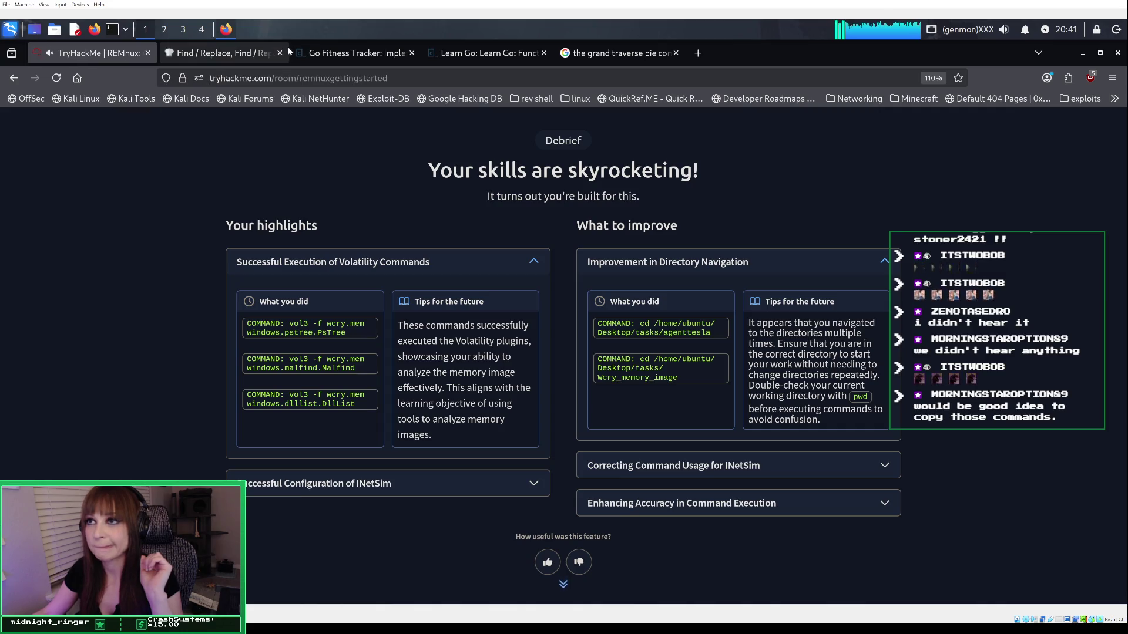
left_click(281, 54)
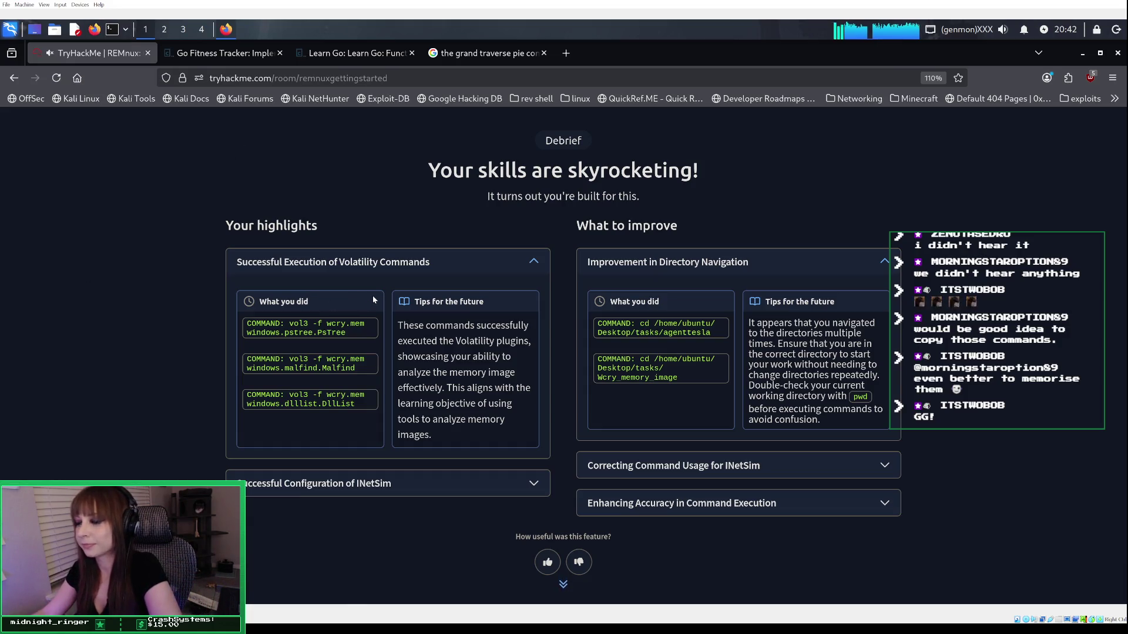
scroll(563, 313, "down", 2)
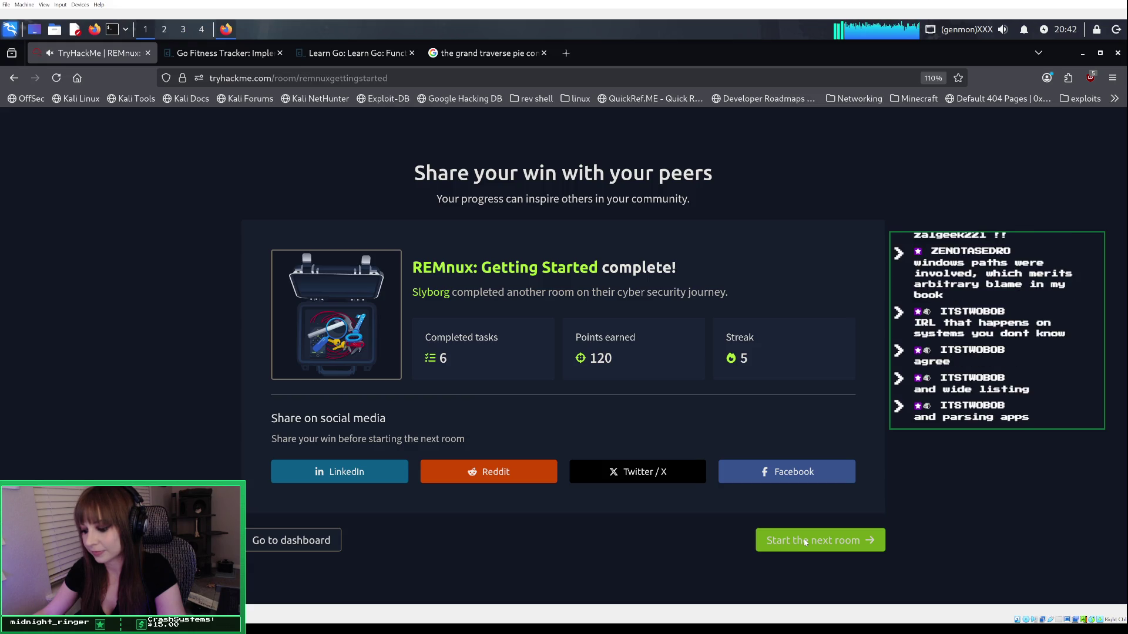
Step: Start the next room in the path, FlareVM: Arsenal of Tools
left_click(815, 543)
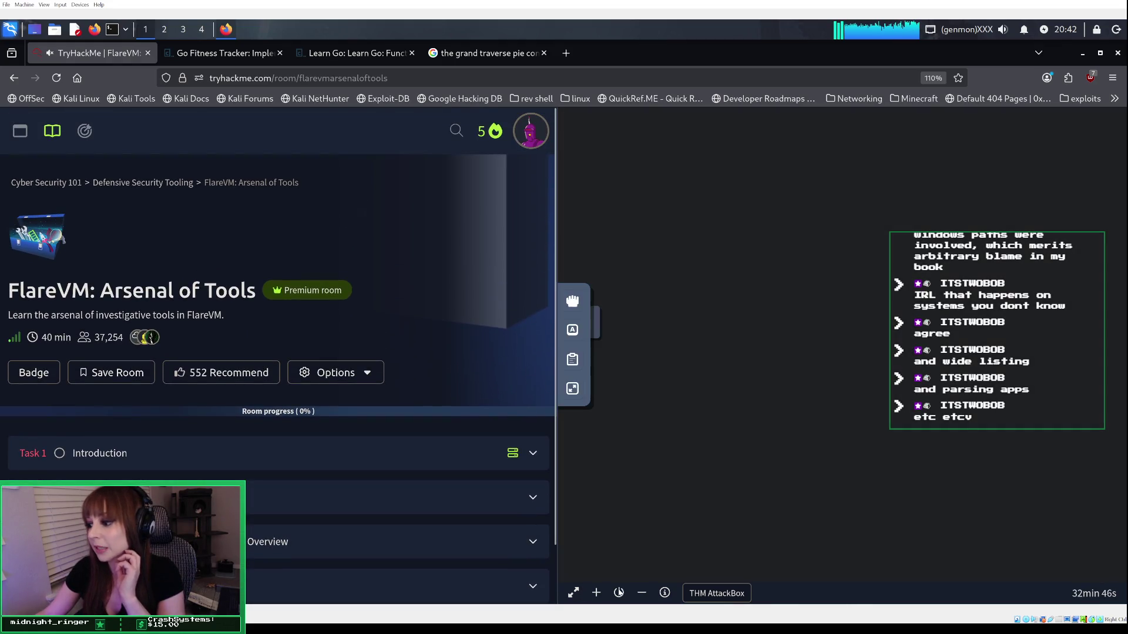
Step: Terminate the AttackBox machine and go to the learner dashboard
left_click(619, 592)
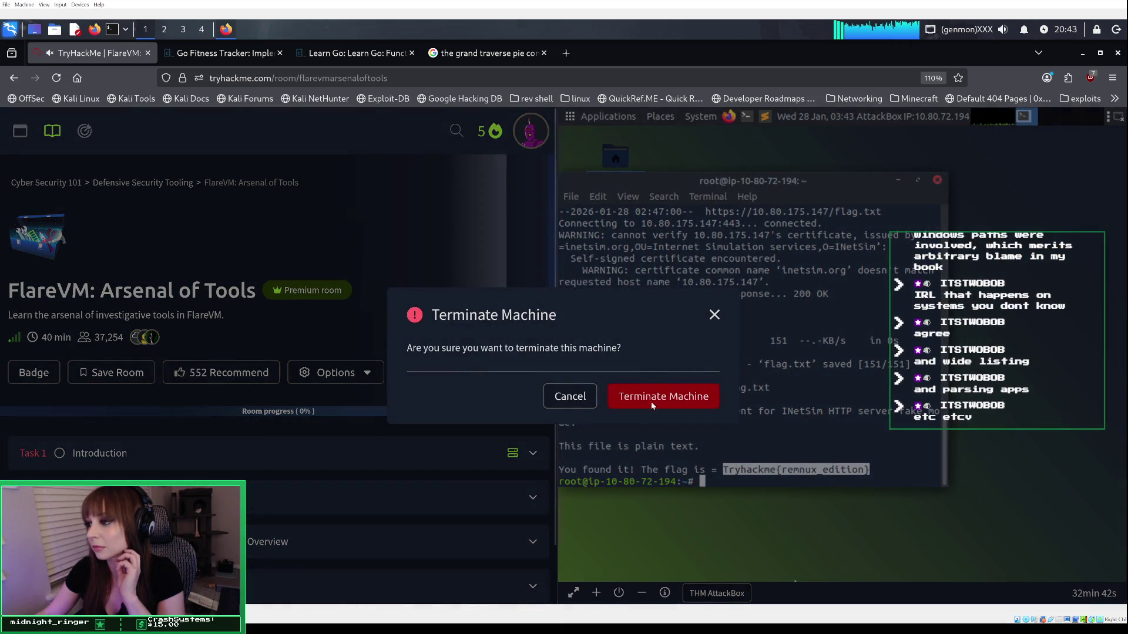
left_click(652, 401)
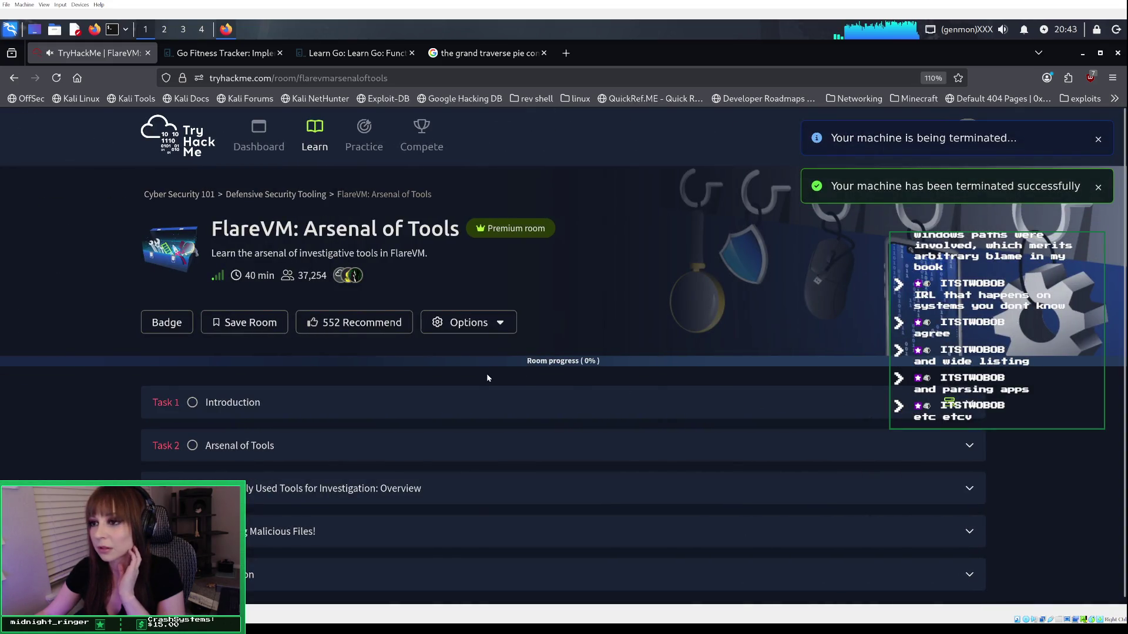
left_click(261, 129)
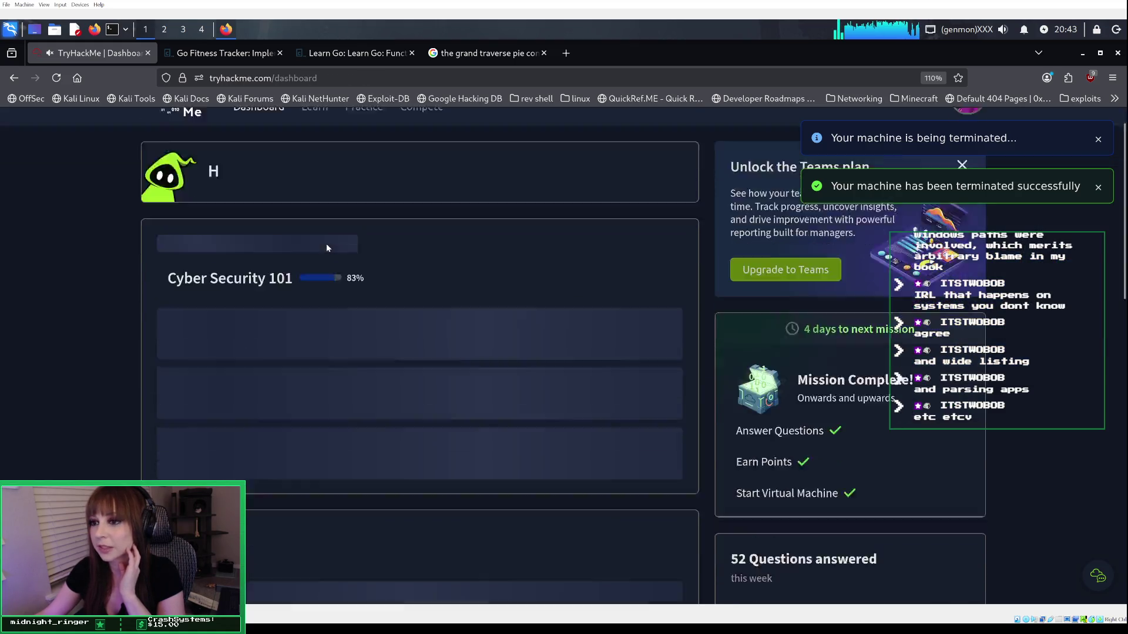
scroll(326, 244, "down", 5)
scroll(327, 236, "up", 2)
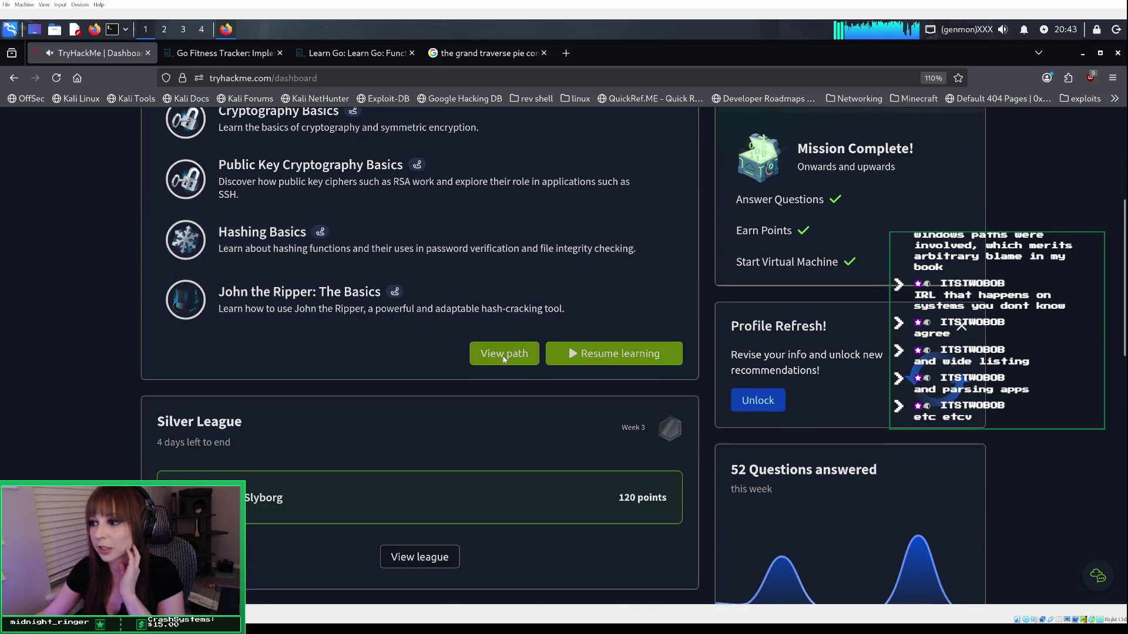
Step: Open the Cyber Security 101 path, expand Defensive Security Tooling and open FlareVM: Arsenal of Tools
left_click(497, 355)
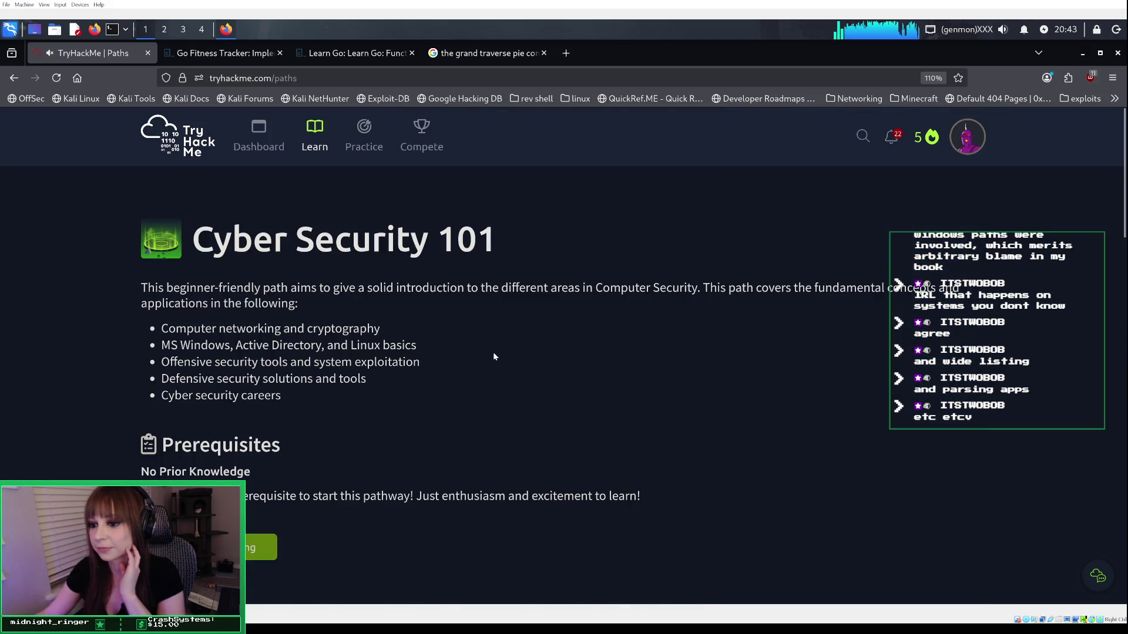
scroll(494, 352, "down", 1)
scroll(495, 351, "down", 2)
scroll(498, 343, "down", 2)
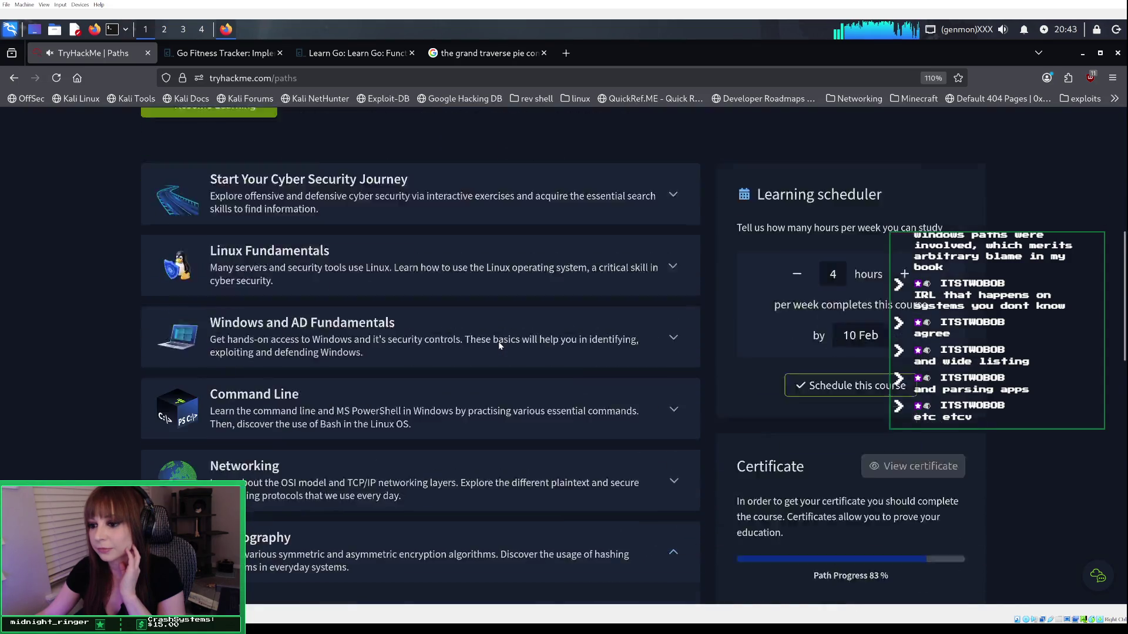
scroll(498, 341, "down", 2)
scroll(498, 344, "up", 1)
scroll(498, 344, "up", 2)
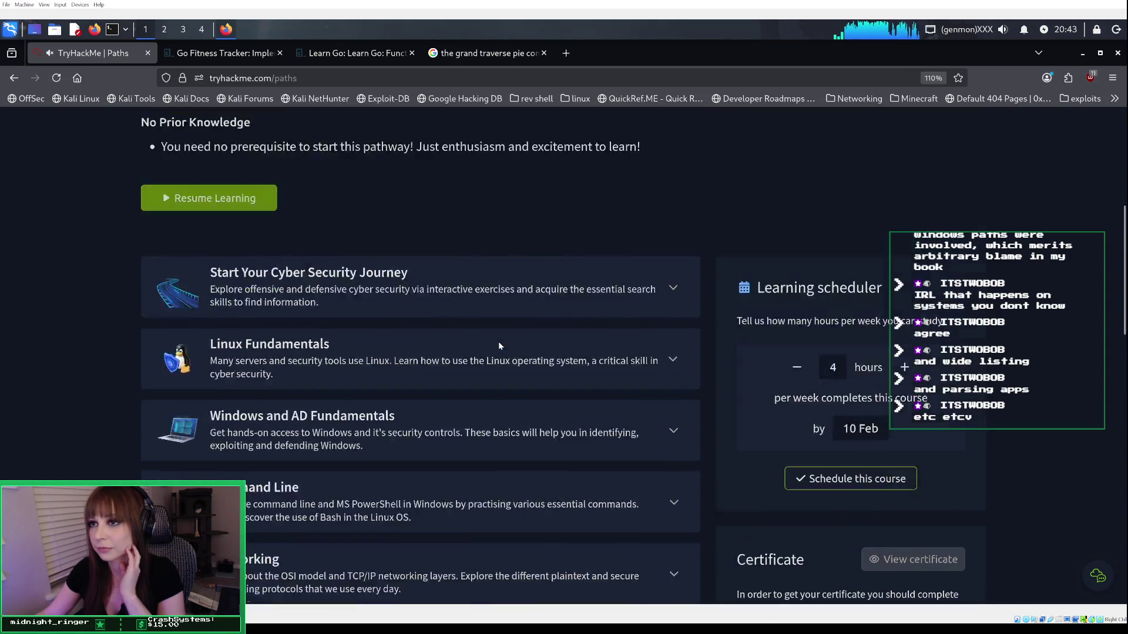
scroll(497, 344, "up", 1)
scroll(498, 344, "up", 3)
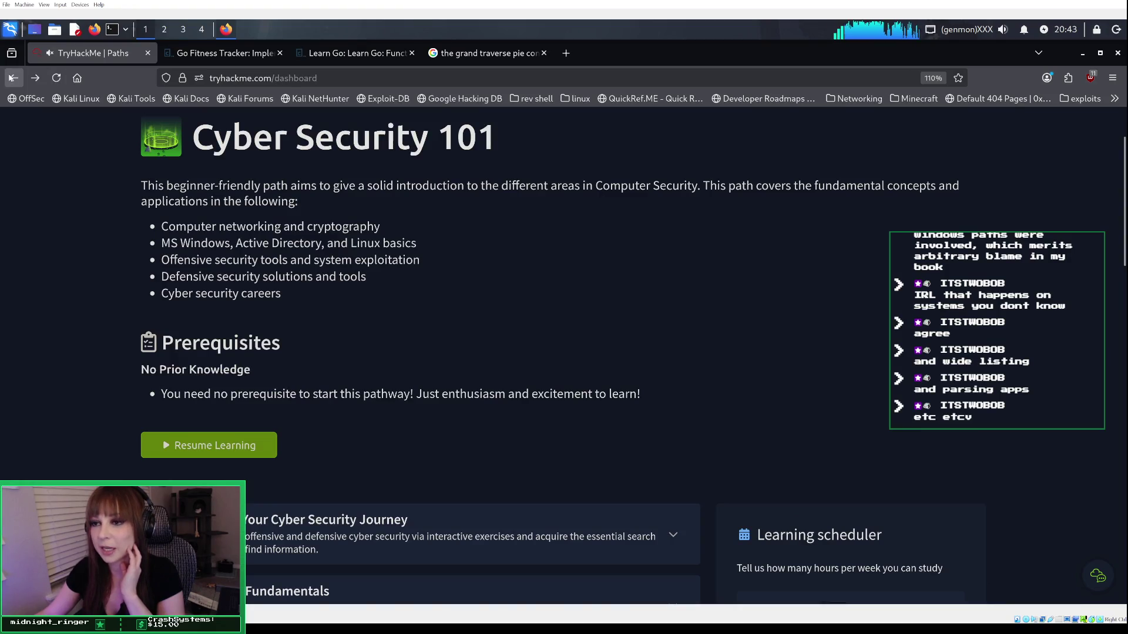
left_click(14, 78)
scroll(371, 308, "up", 3)
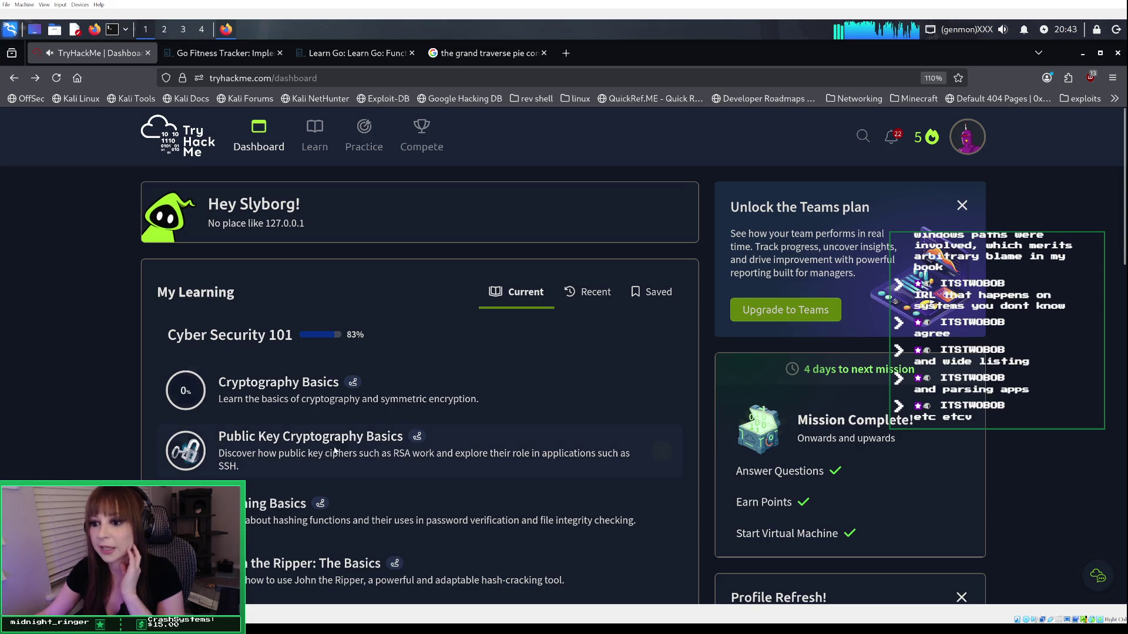
scroll(341, 443, "down", 1)
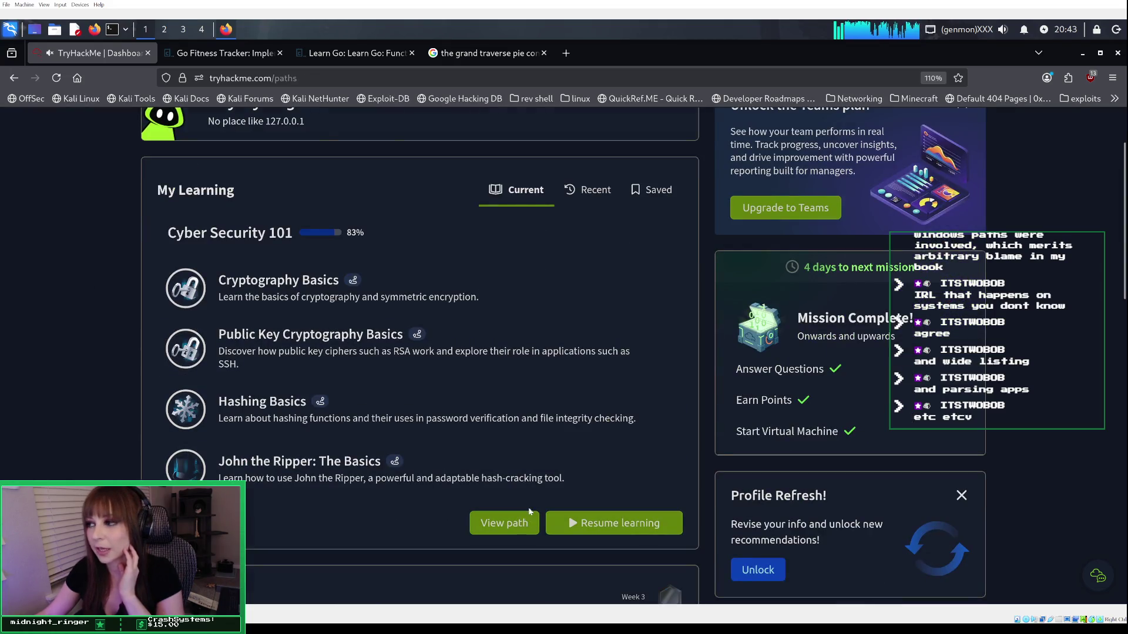
left_click(511, 522)
scroll(533, 472, "down", 2)
scroll(533, 473, "down", 5)
scroll(534, 471, "down", 2)
scroll(534, 472, "down", 3)
scroll(534, 472, "down", 2)
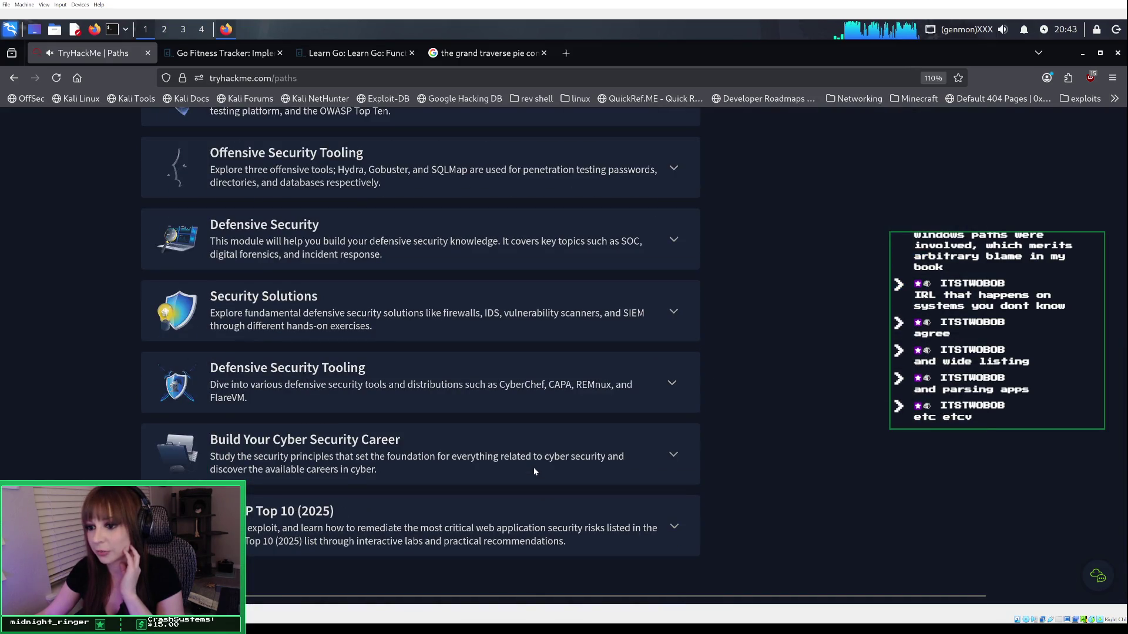
scroll(533, 472, "down", 1)
left_click(255, 348)
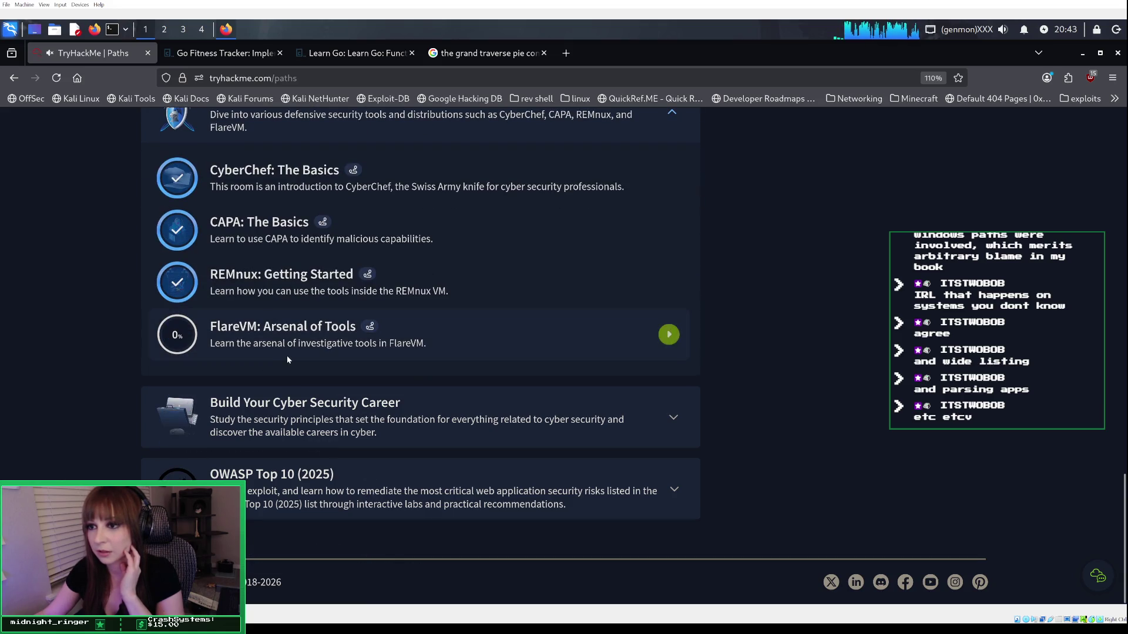
scroll(289, 350, "up", 1)
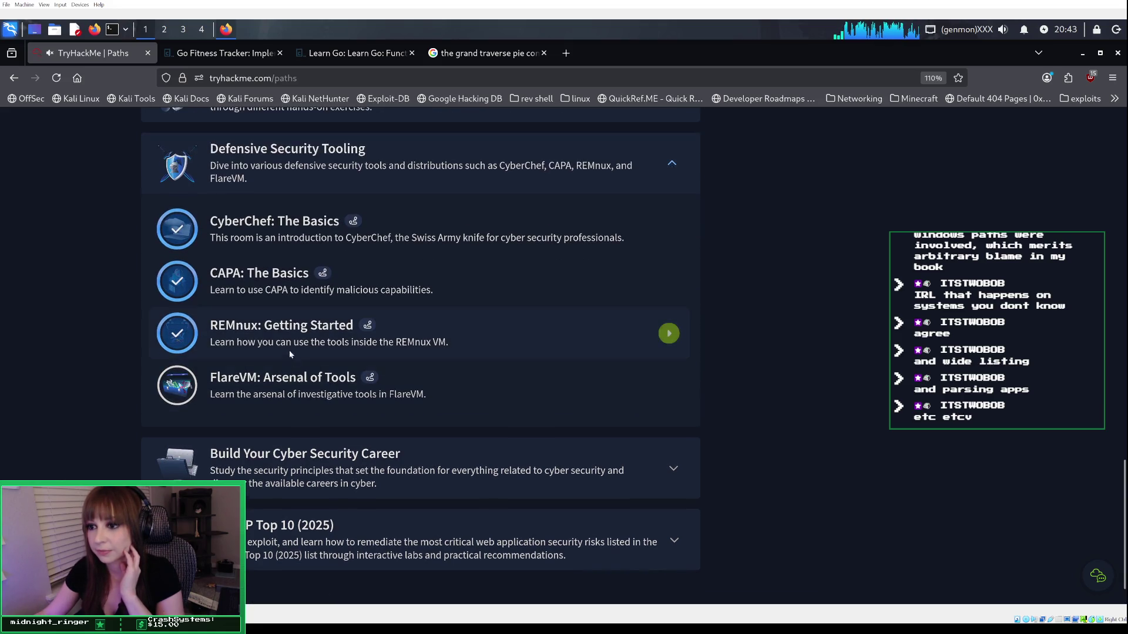
left_click(292, 393)
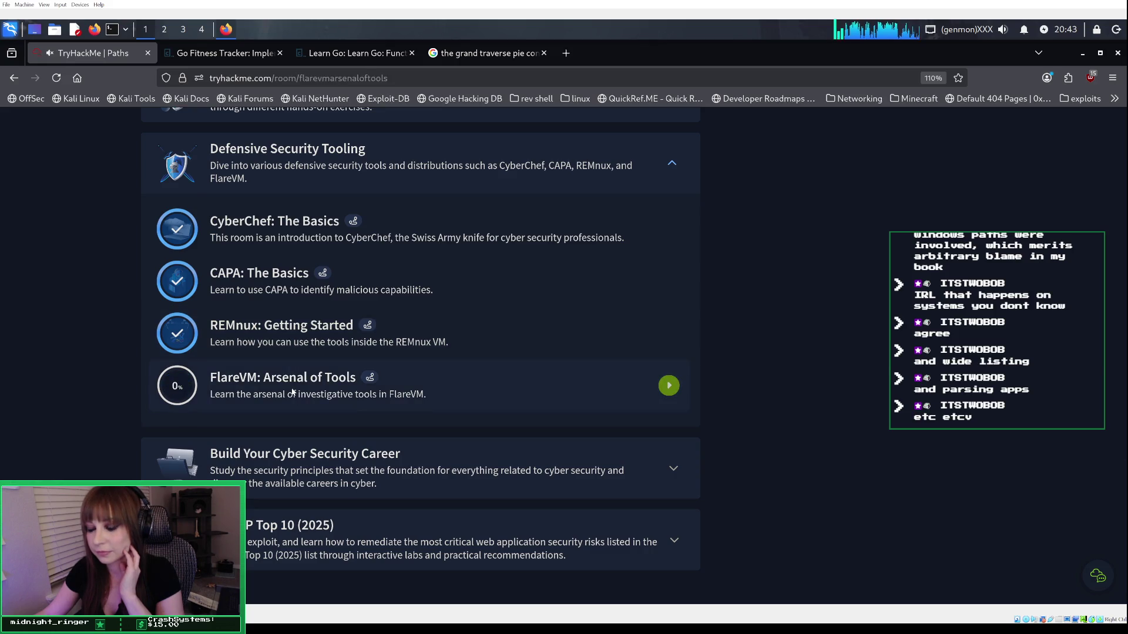
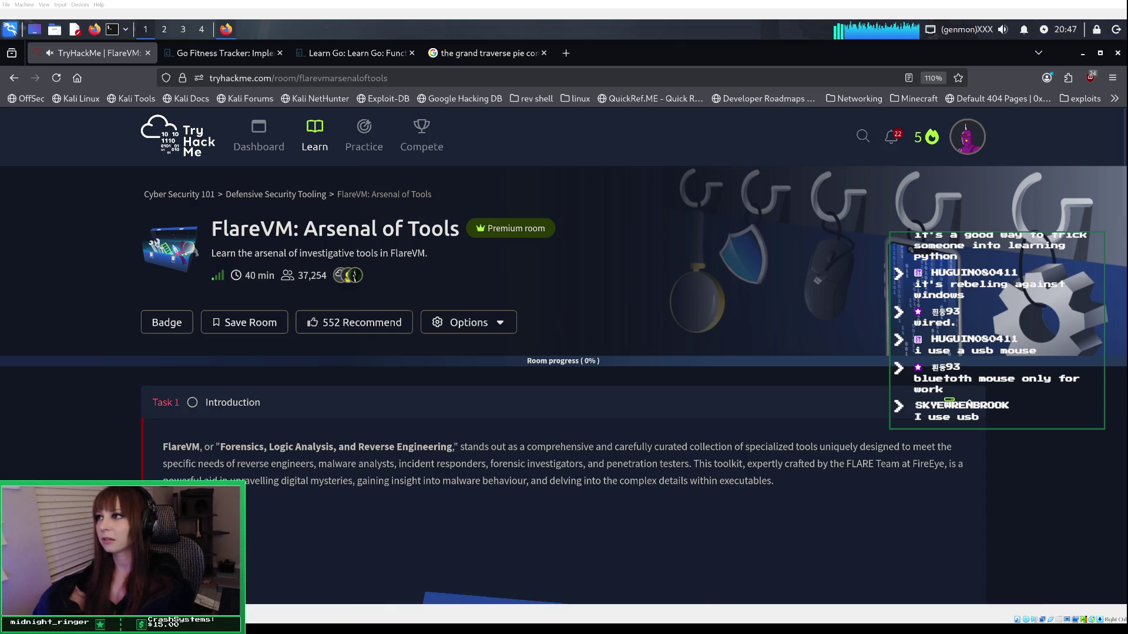
Step: Search Google for 'the rat mouse' in a new tab, refine it to 'the rat mouse mad catz', and show Shopping results
key("ctrl+t")
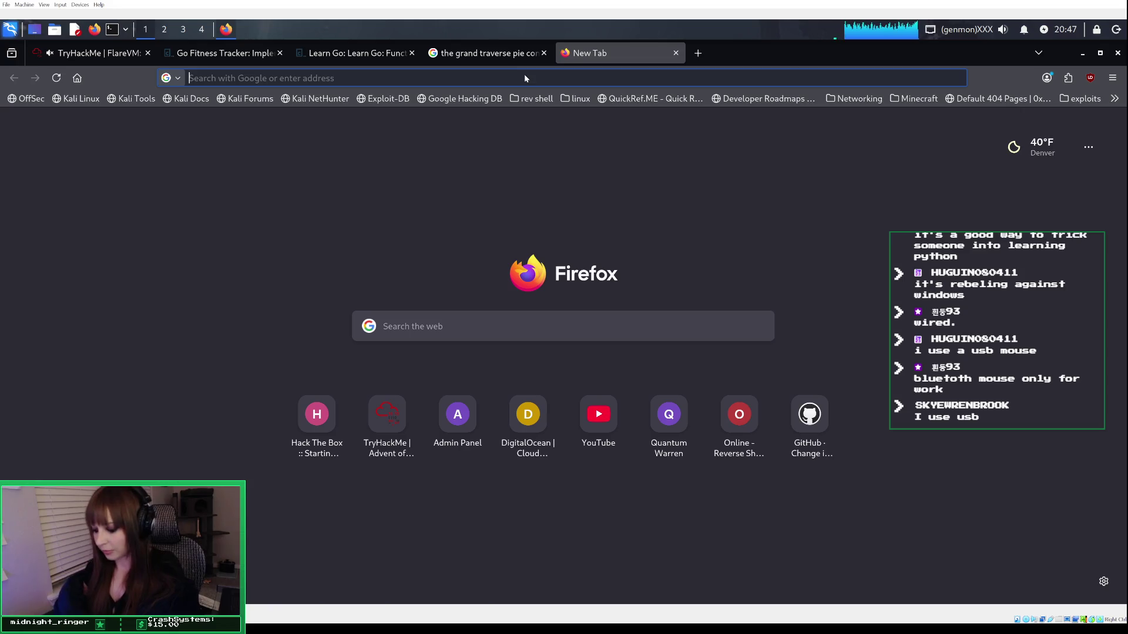
type("the ra")
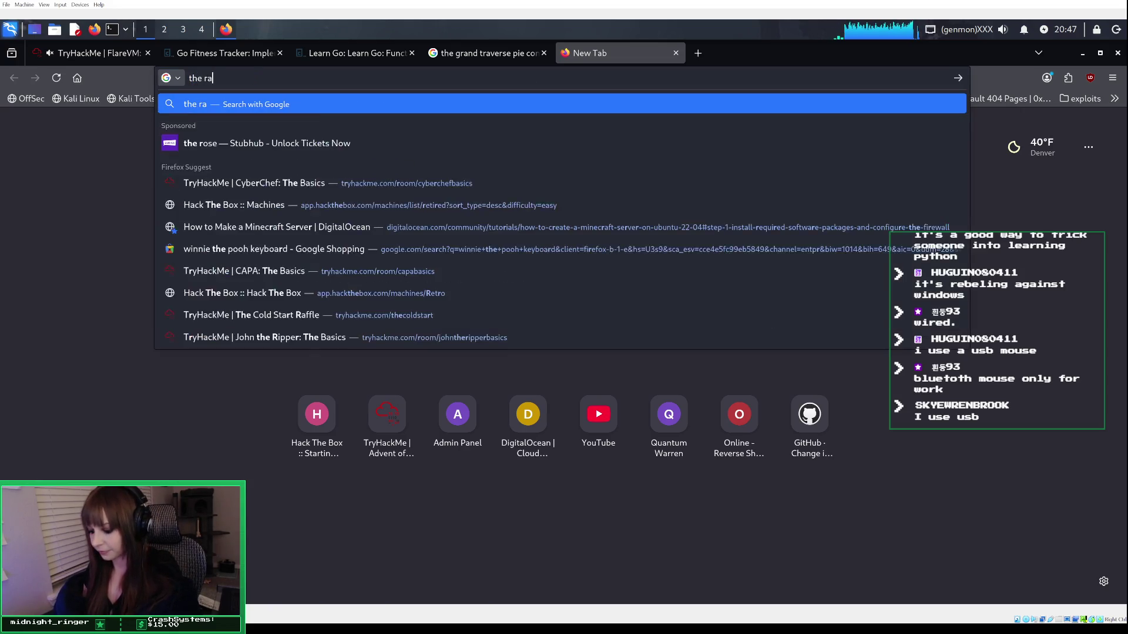
type("t mouse")
key("Return")
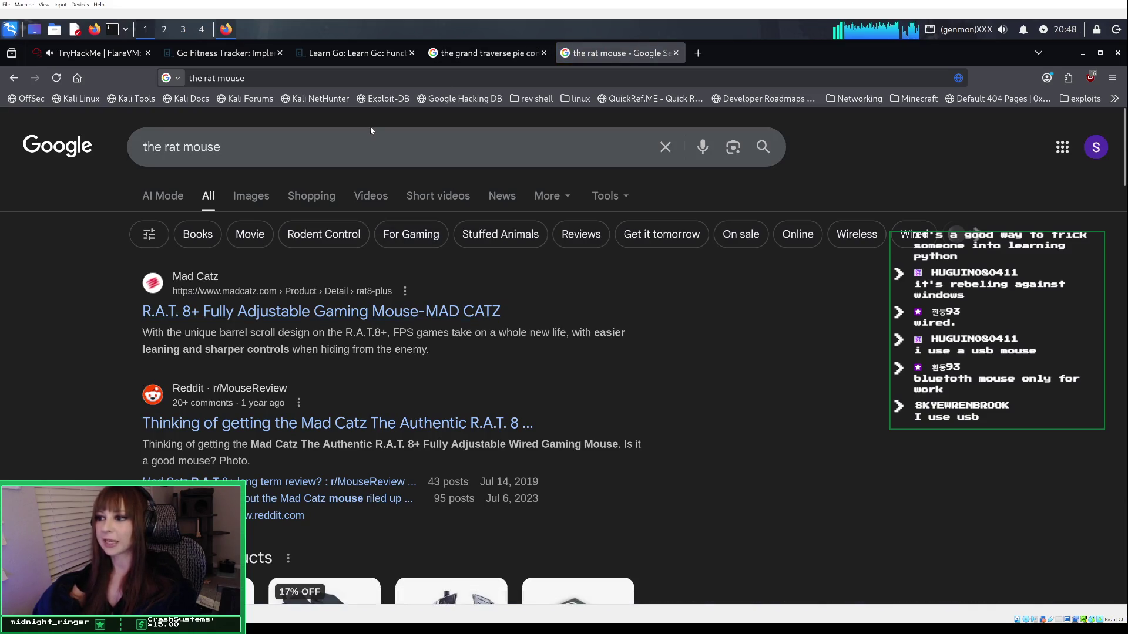
left_click(355, 154)
type("mad catz")
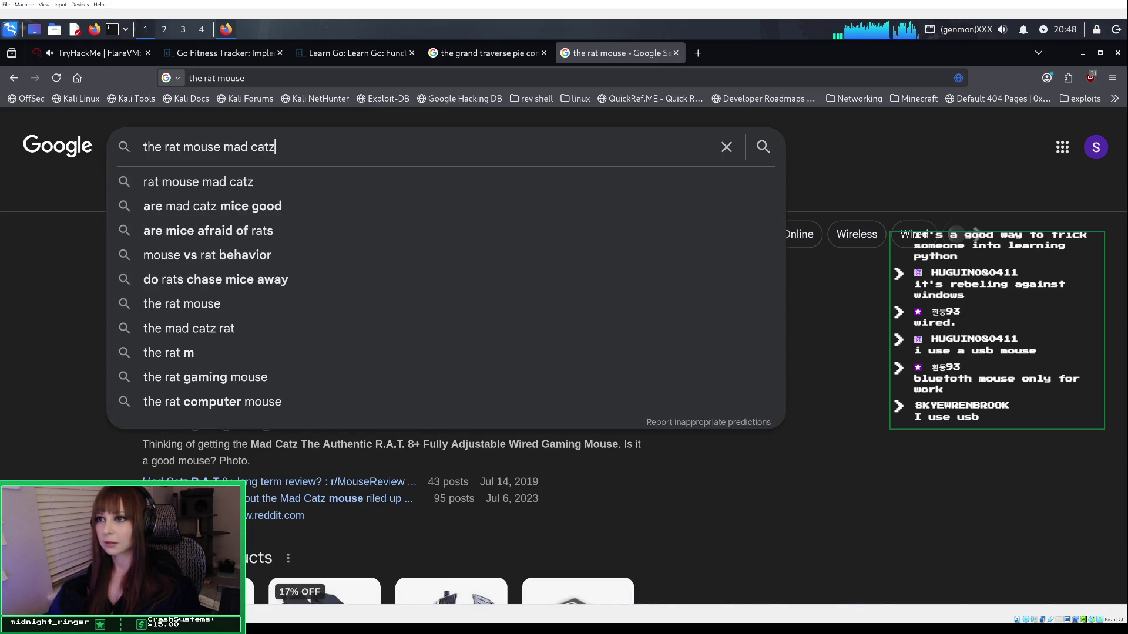
key("Return")
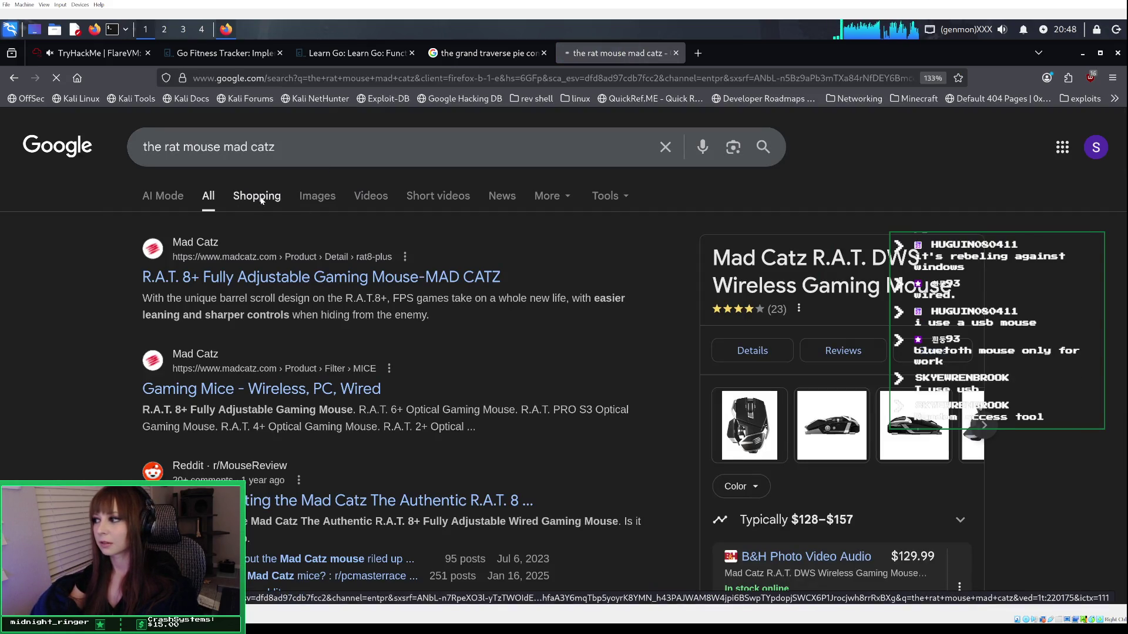
left_click(256, 196)
mouse_move(509, 309)
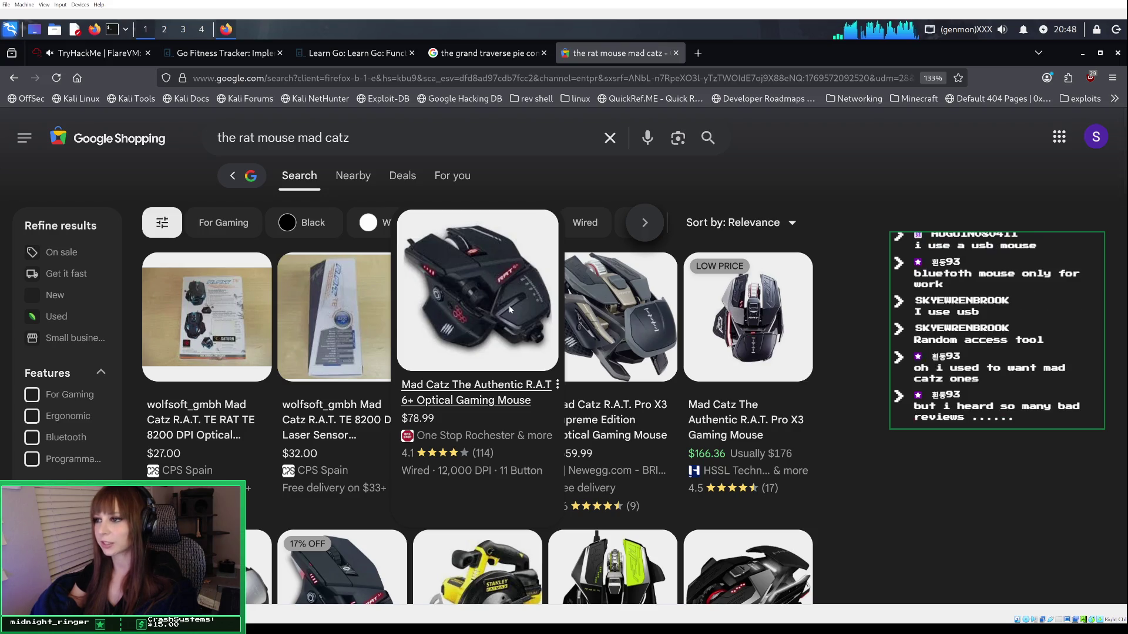
scroll(482, 392, "down", 2)
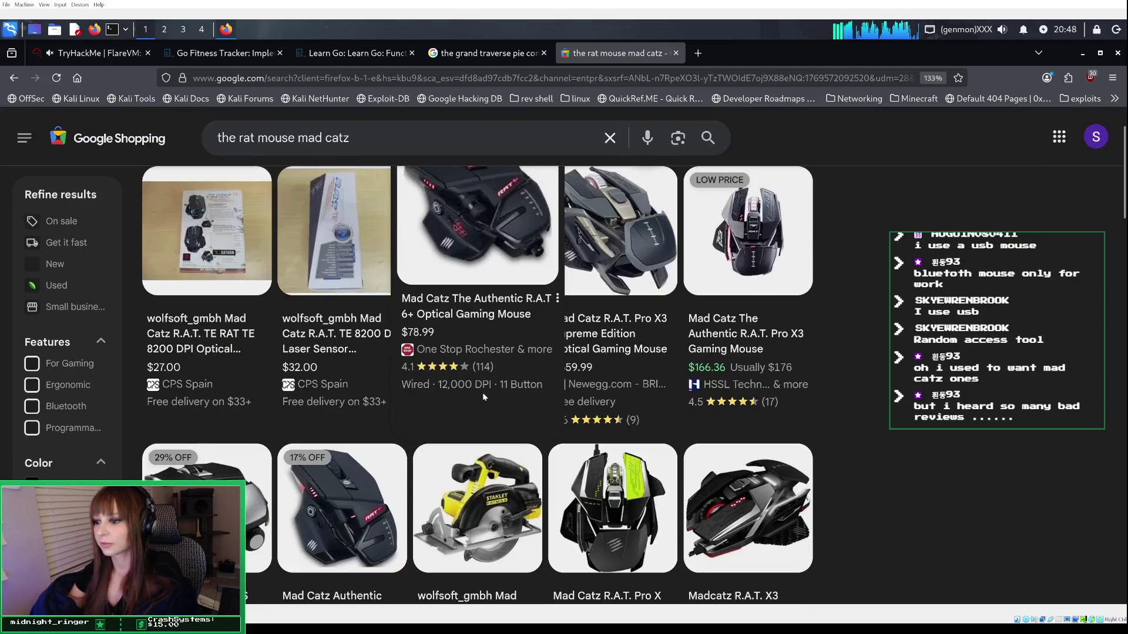
scroll(482, 393, "down", 2)
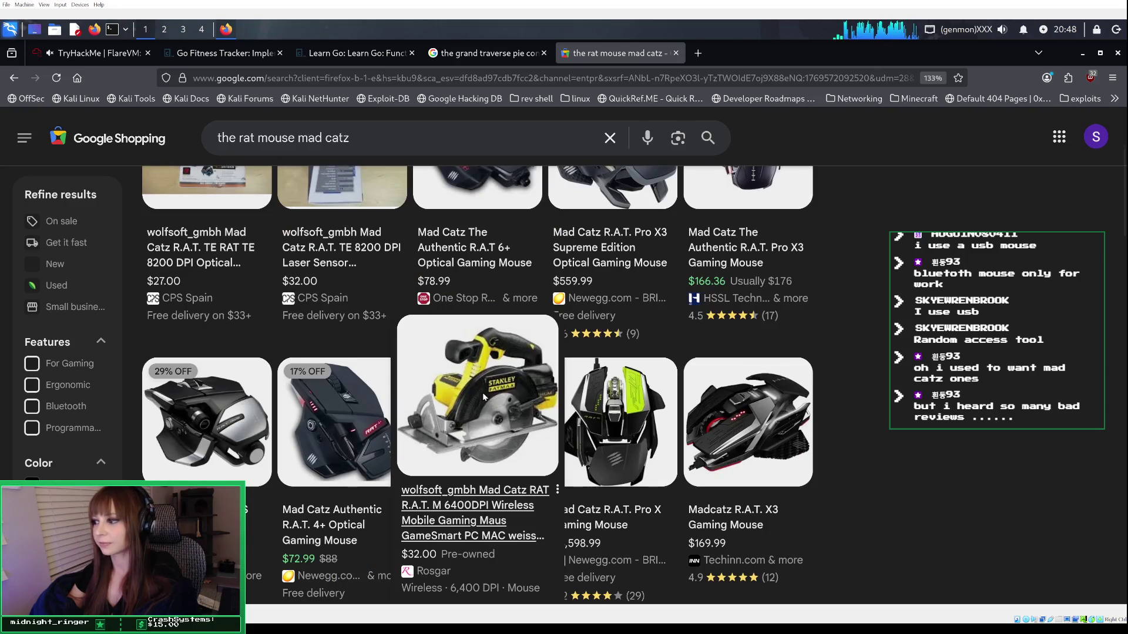
scroll(483, 392, "up", 2)
scroll(483, 392, "up", 2)
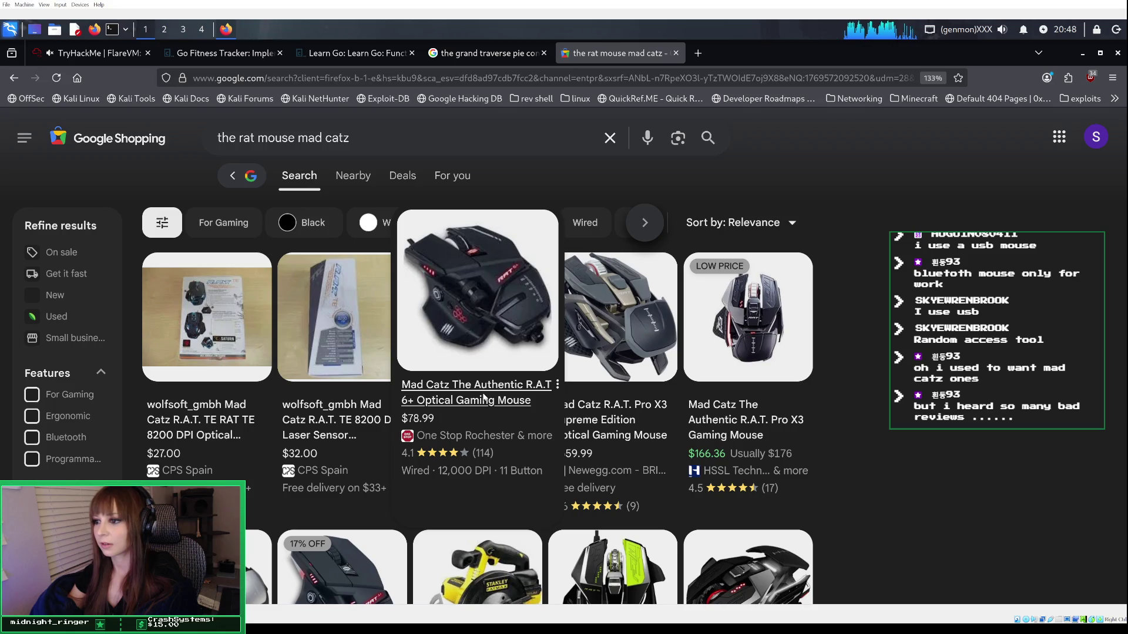
scroll(482, 398, "down", 2)
scroll(482, 398, "down", 4)
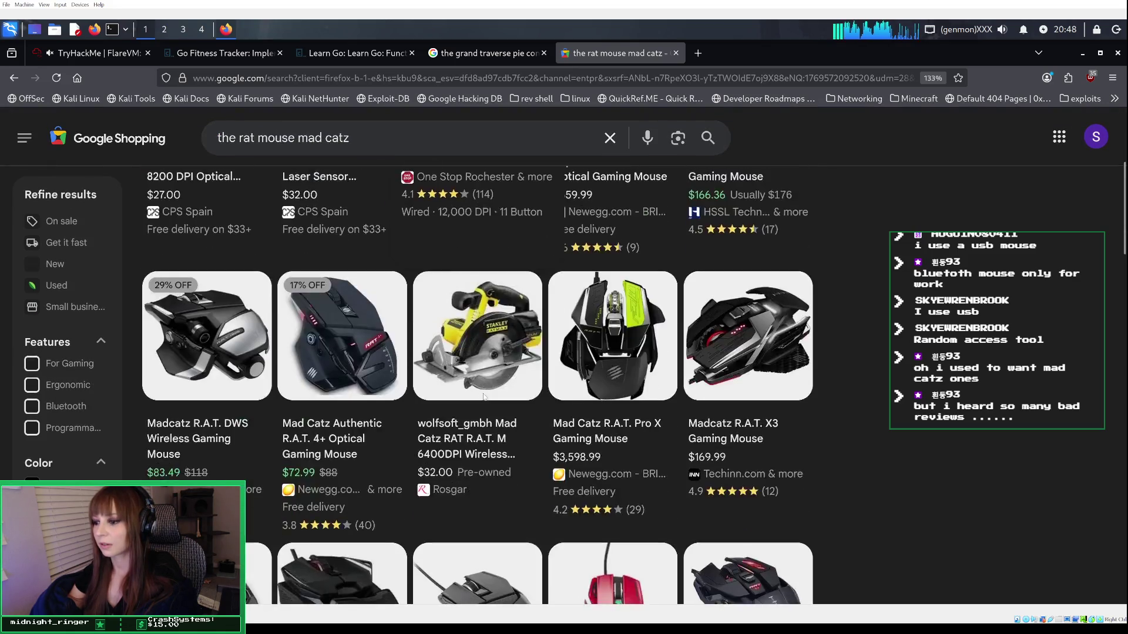
scroll(483, 396, "down", 4)
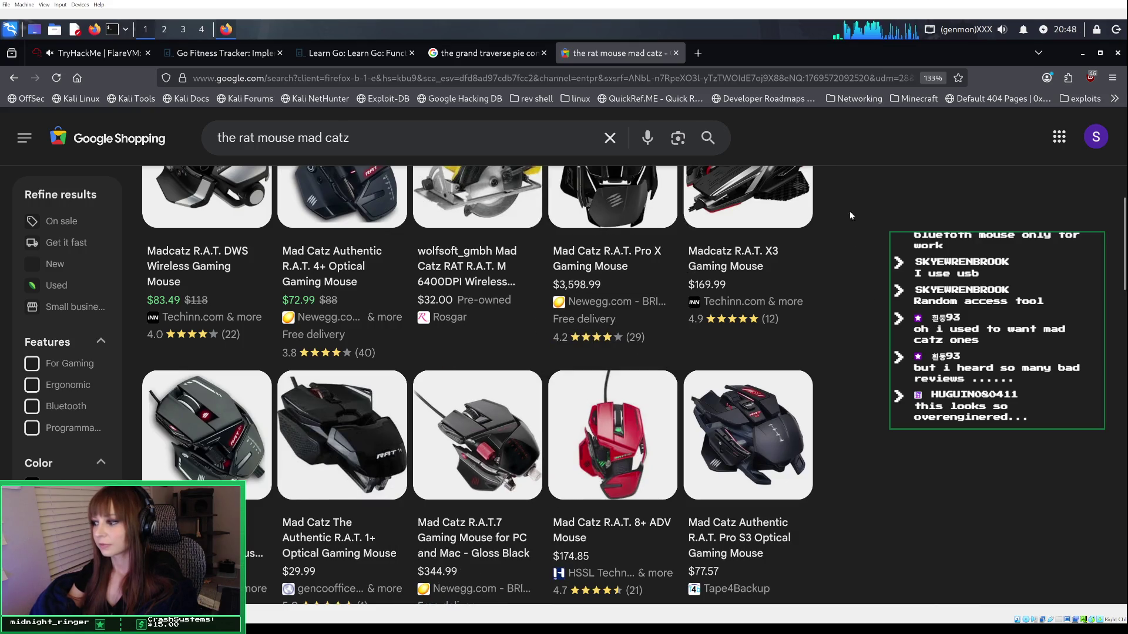
Step: Close the Mad Catz mouse shopping search tab, returning to the FlareVM room
left_click(675, 54)
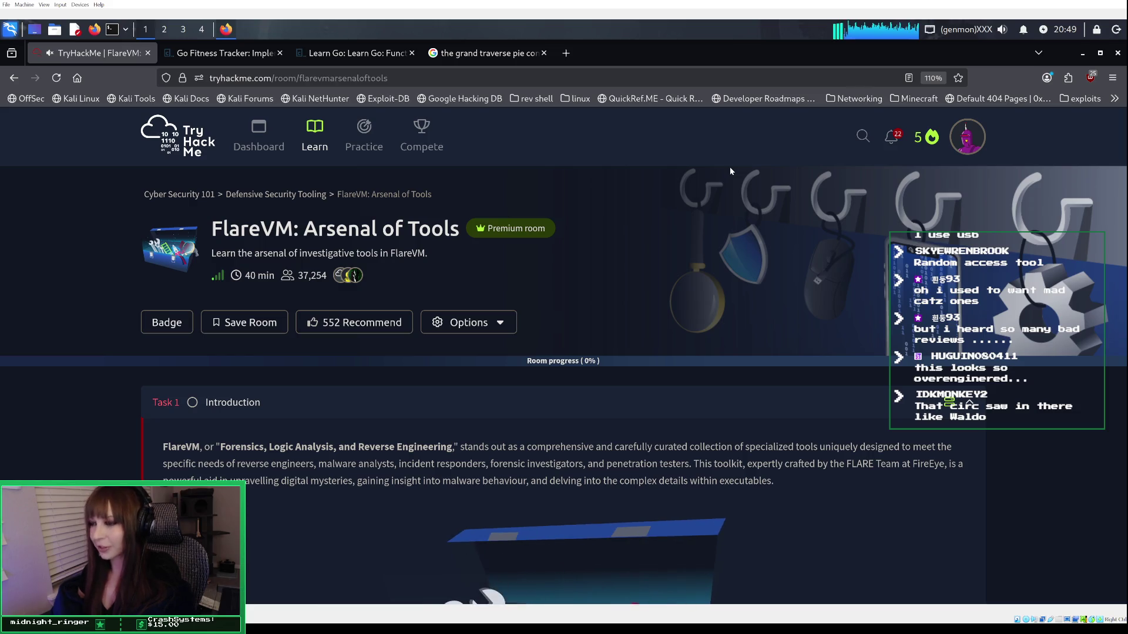
Step: Start a new browser tab and focus its address bar for a new search
left_click(568, 55)
left_click(565, 78)
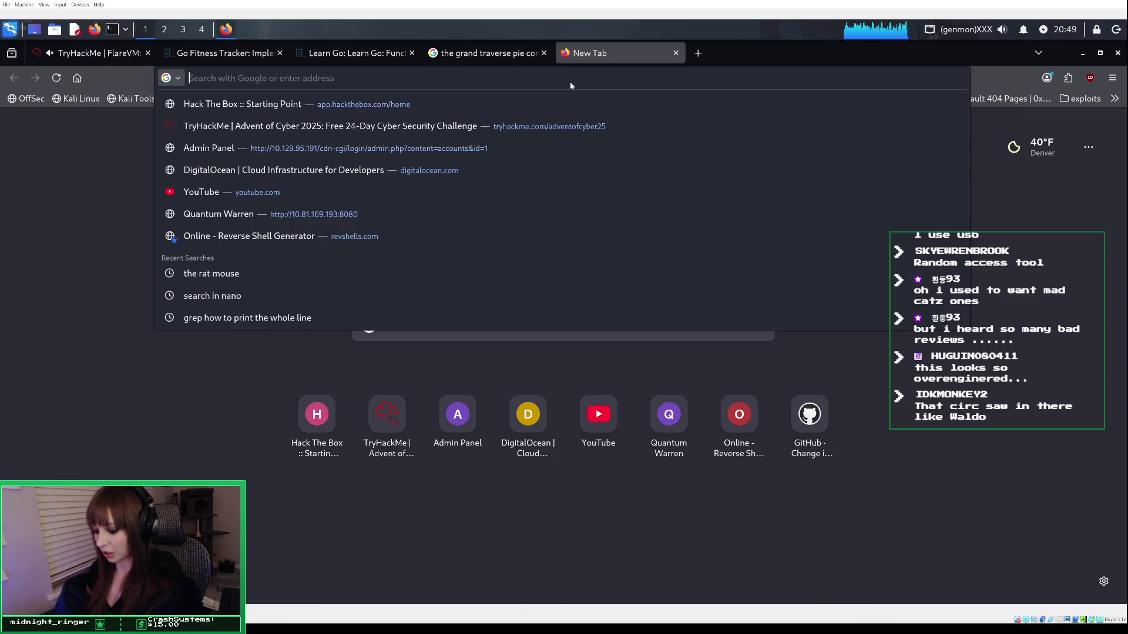
type("rat")
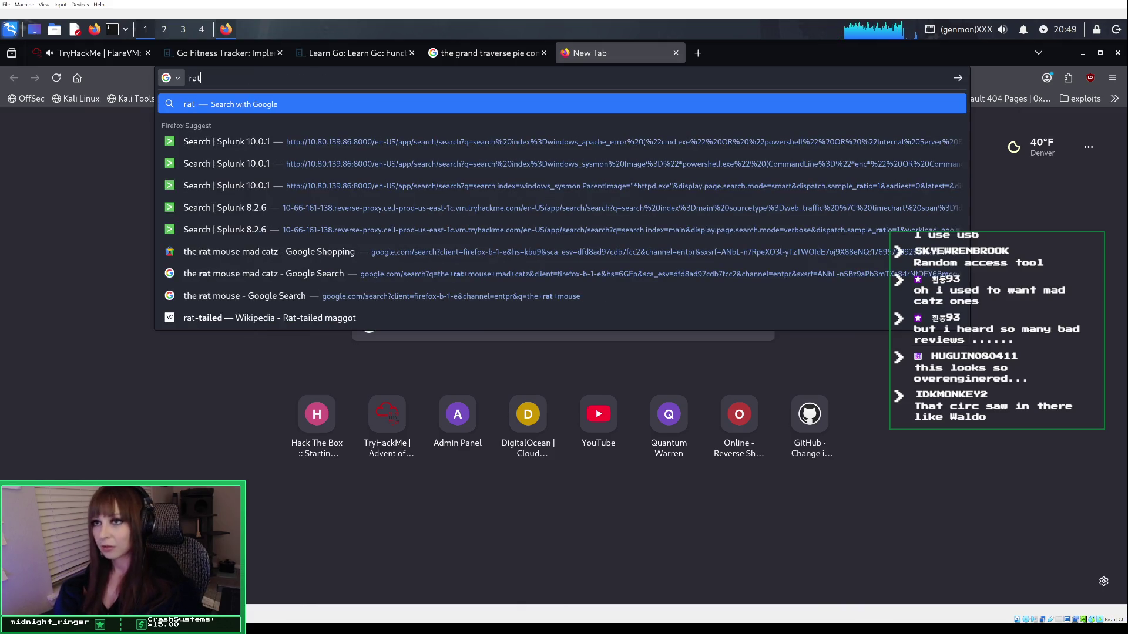
type(" mouse")
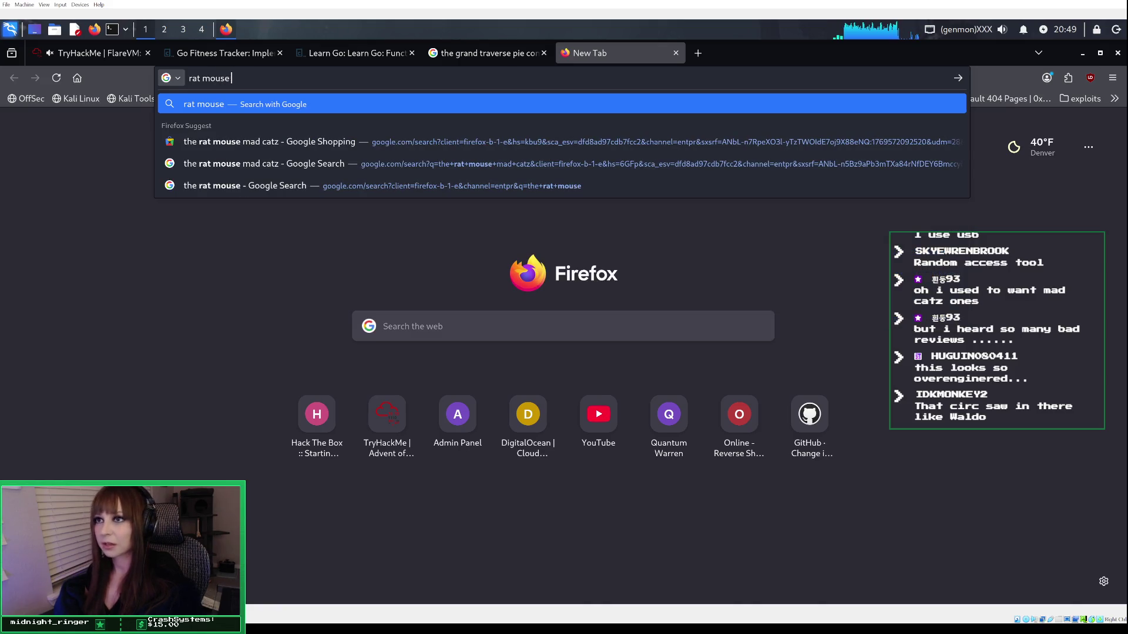
type(" mad cats")
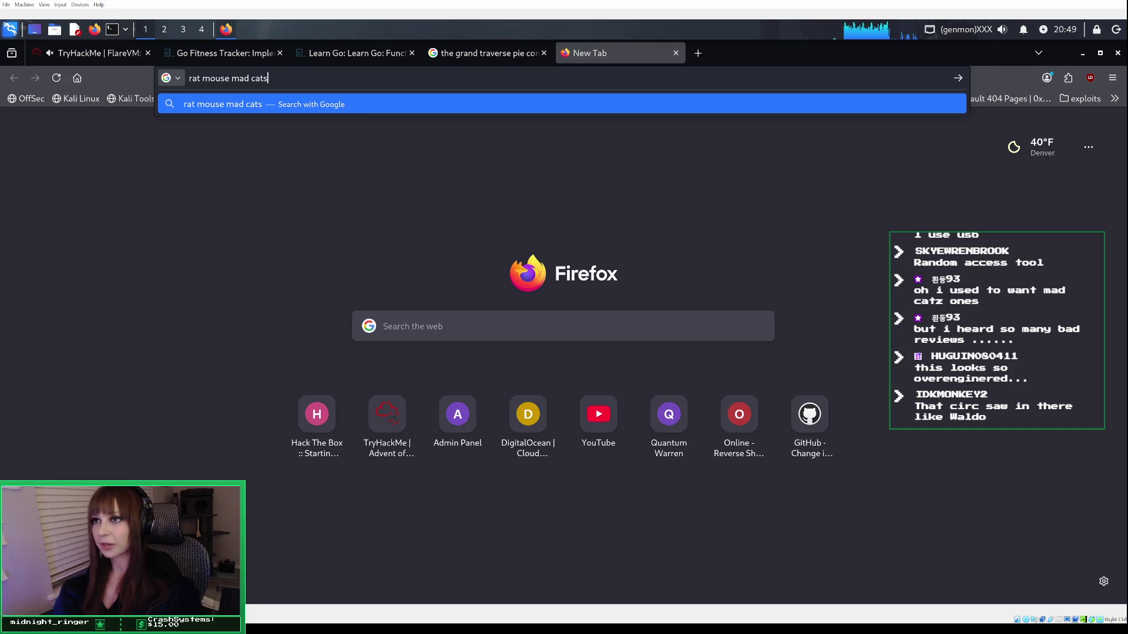
Step: Search Google for 'rat mouse mad cats' and go to the Mad Catz gaming mice page
key("Return")
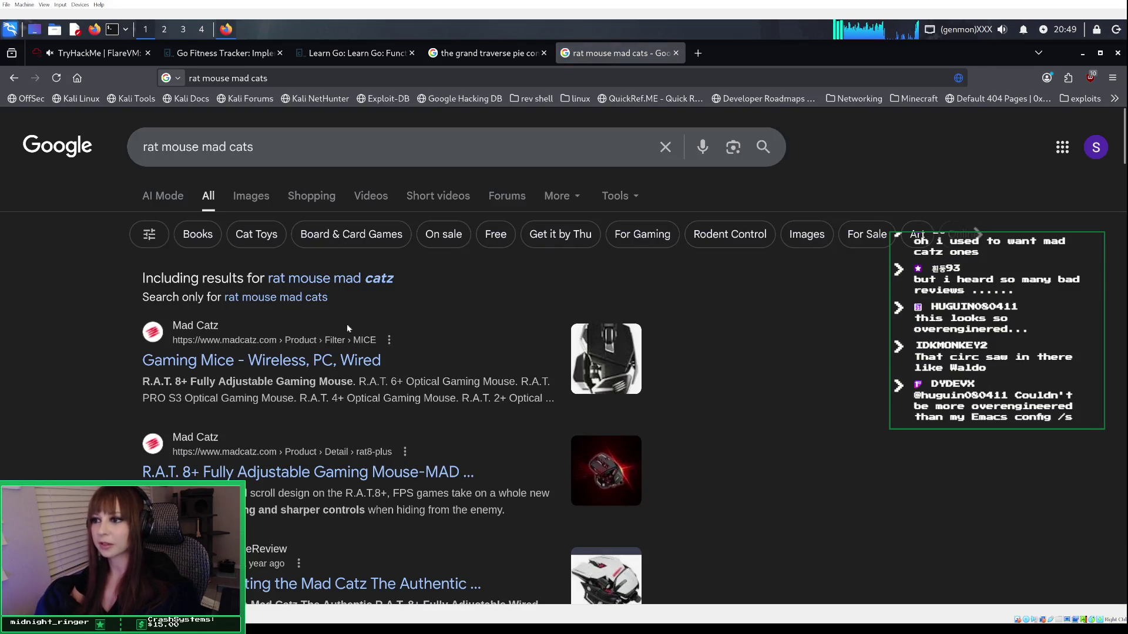
left_click(363, 282)
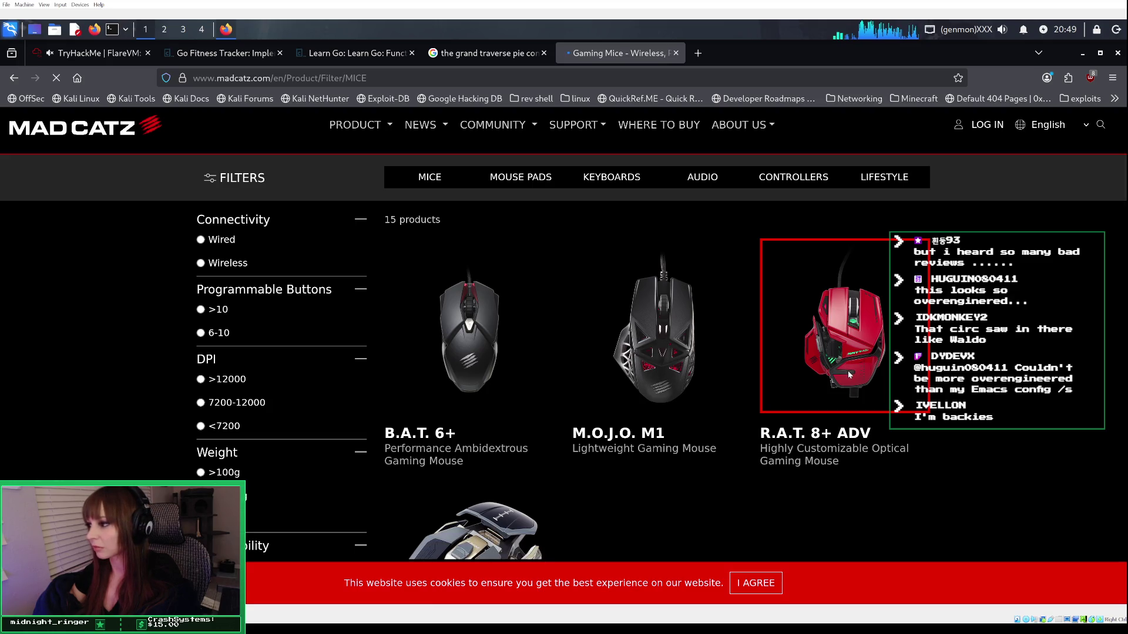
scroll(849, 375, "down", 3)
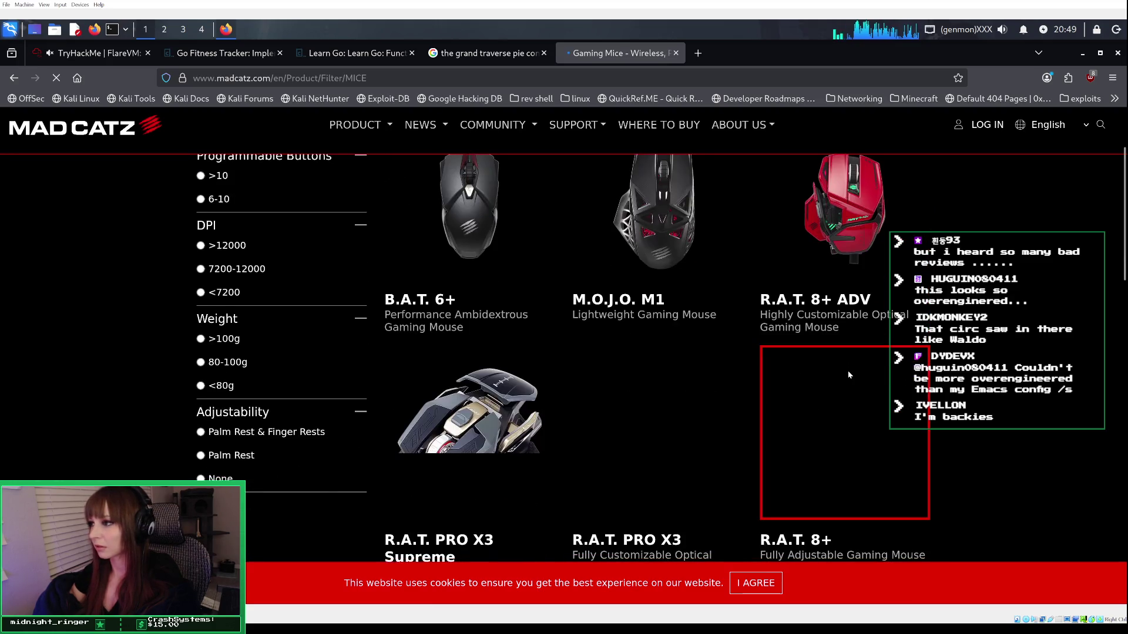
scroll(849, 375, "down", 3)
scroll(849, 375, "down", 3)
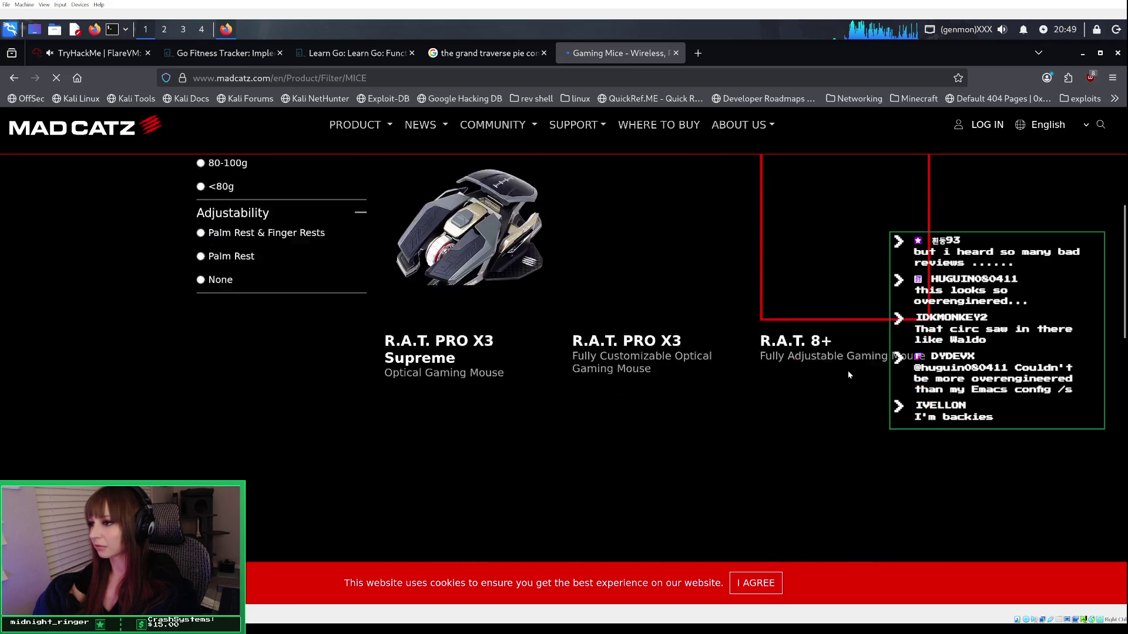
scroll(848, 375, "down", 3)
scroll(848, 375, "down", 5)
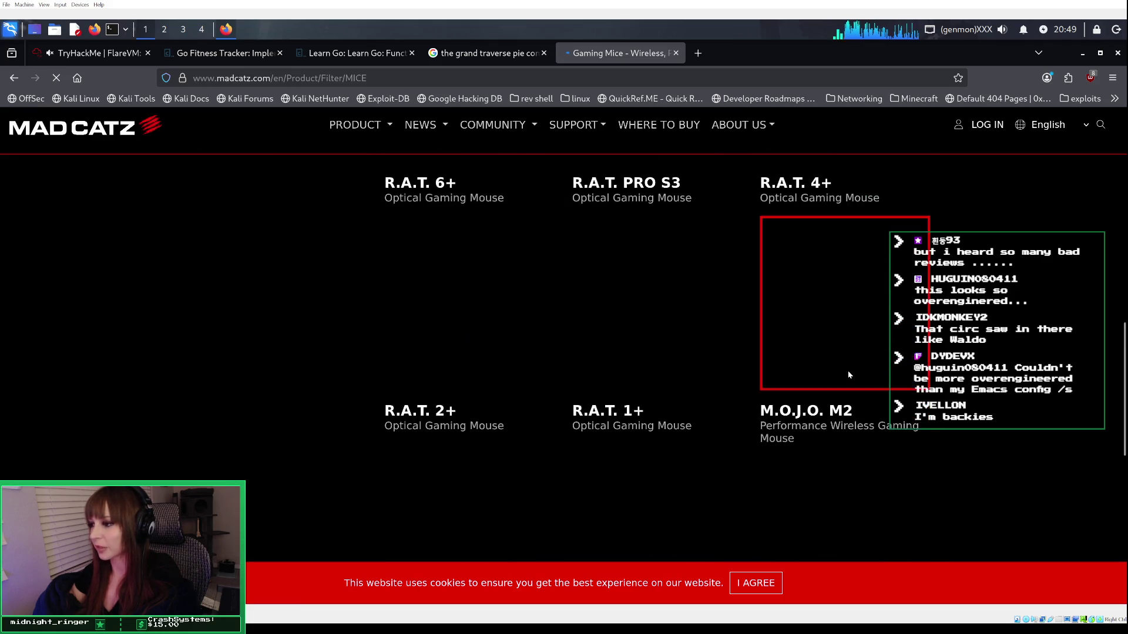
scroll(848, 375, "down", 6)
scroll(849, 376, "down", 4)
scroll(848, 375, "up", 1)
scroll(848, 376, "up", 3)
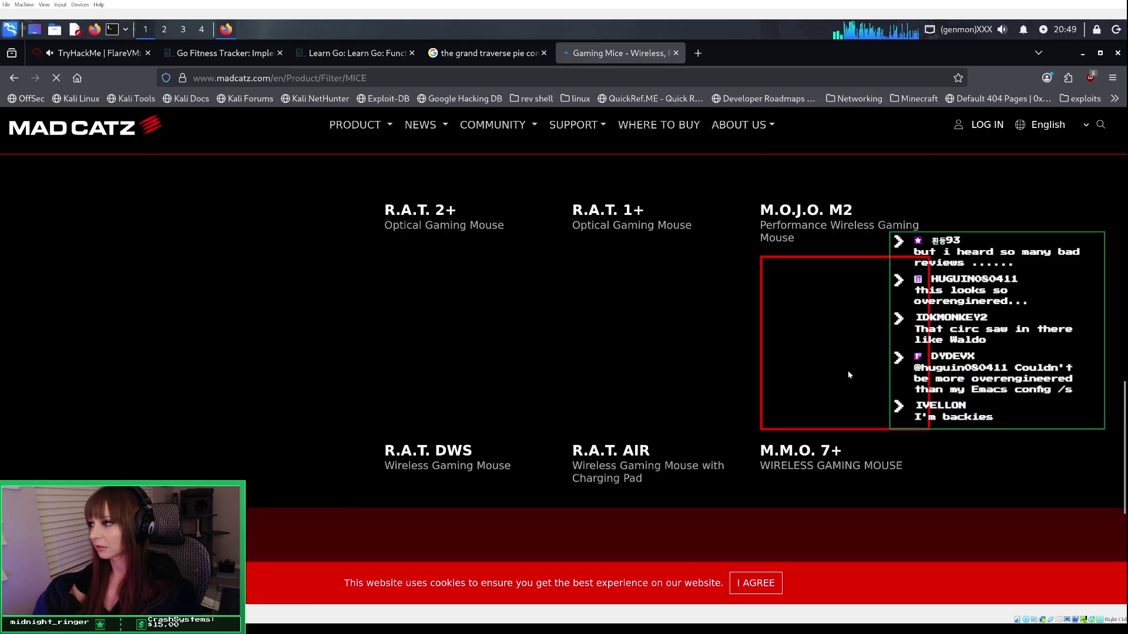
scroll(848, 376, "up", 3)
scroll(848, 375, "down", 1)
scroll(849, 374, "up", 2)
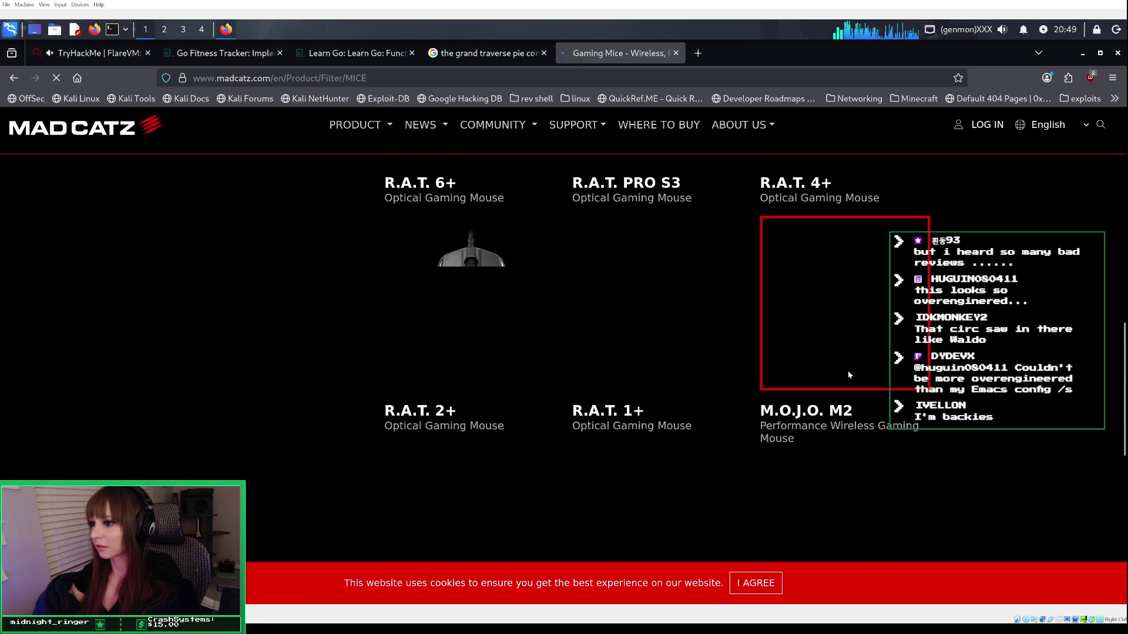
scroll(849, 374, "up", 3)
scroll(848, 375, "up", 4)
scroll(849, 375, "up", 1)
scroll(848, 376, "down", 2)
scroll(848, 375, "down", 1)
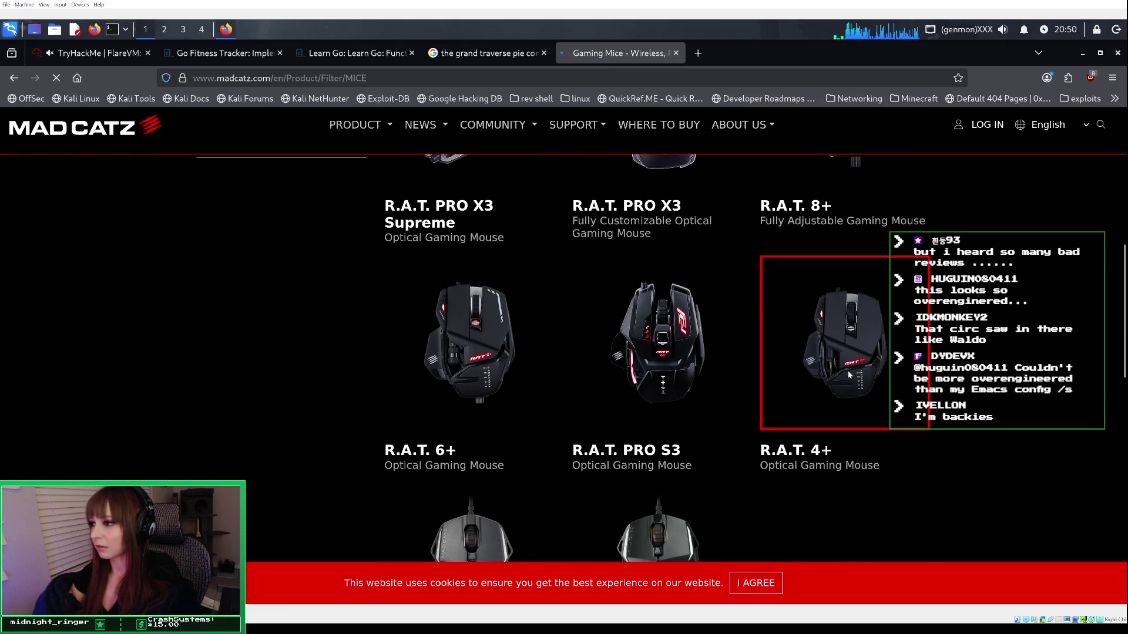
scroll(849, 374, "up", 3)
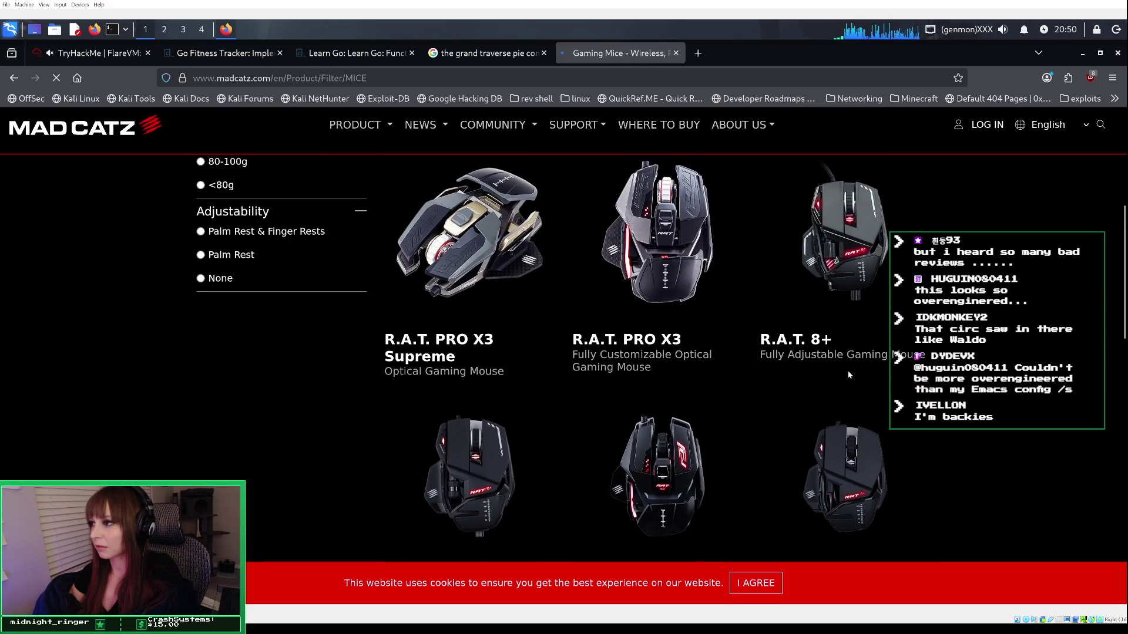
scroll(848, 375, "up", 4)
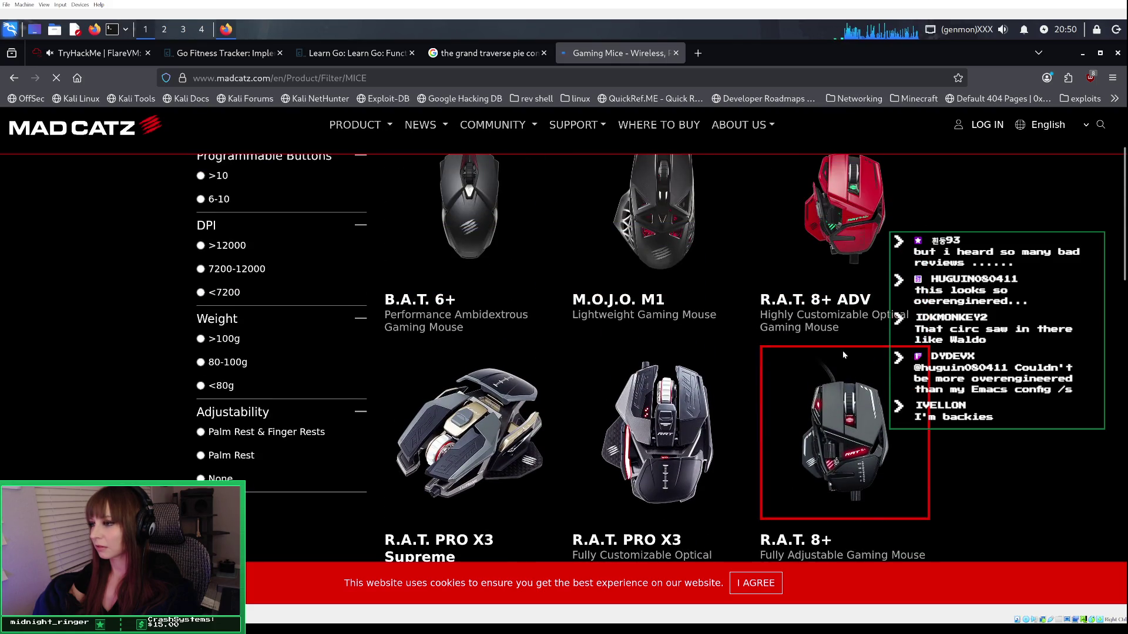
scroll(843, 355, "up", 1)
scroll(841, 345, "down", 4)
scroll(793, 330, "down", 3)
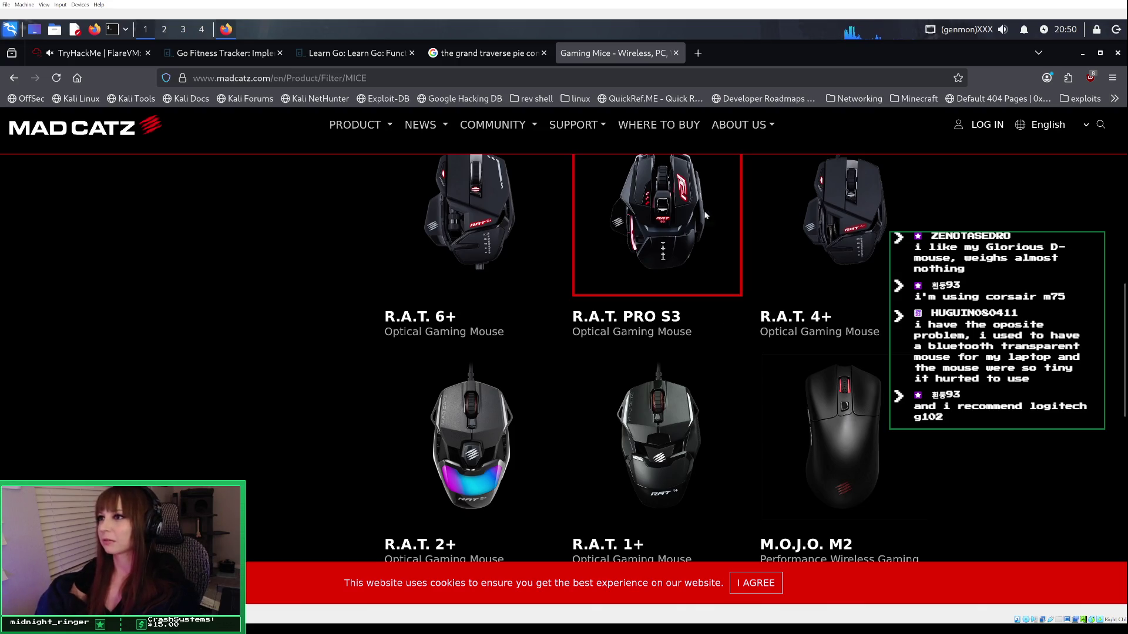
Step: Return to the FlareVM room from the Mad Catz catalogue, then start a new blank tab
left_click(91, 55)
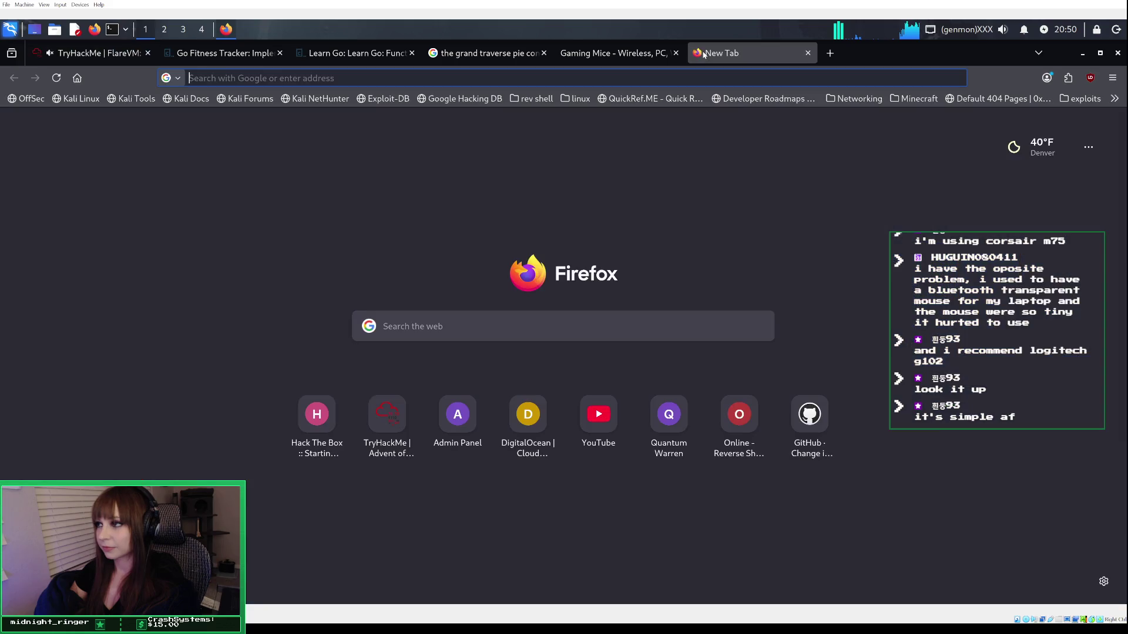
left_click(700, 56)
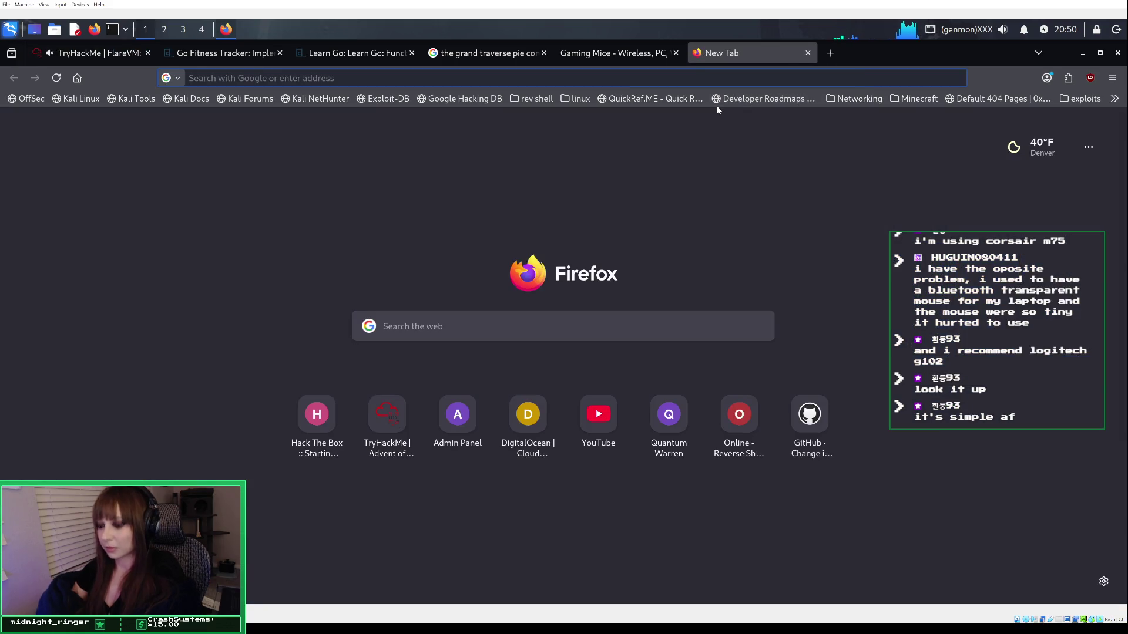
type("logitech ")
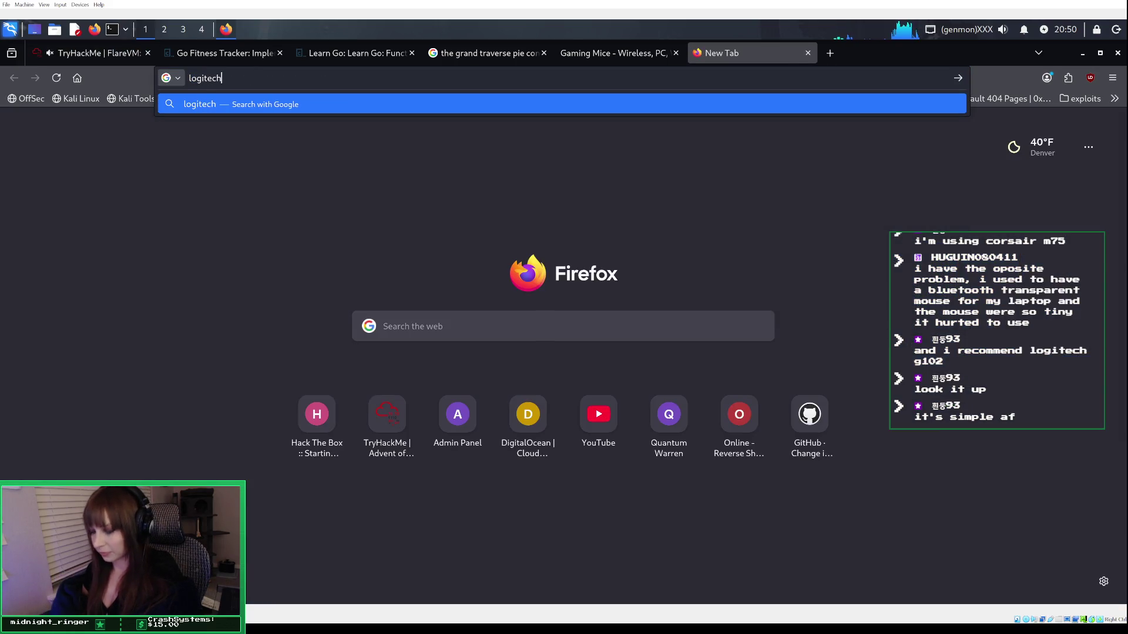
type("g1")
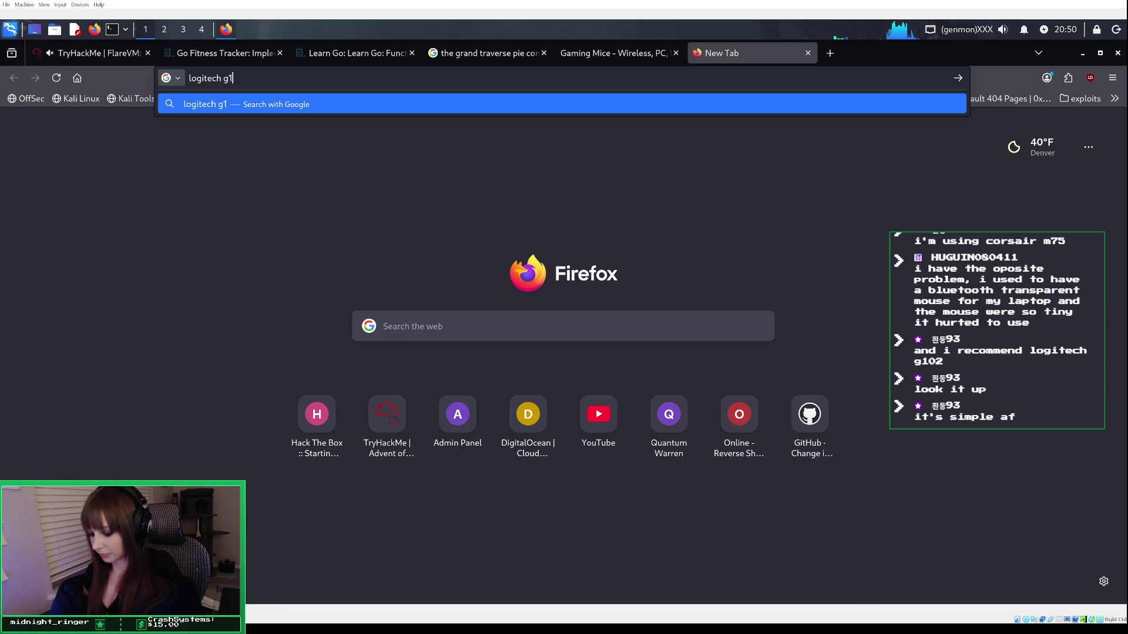
type("02 mouse")
Step: Search Google for 'logitech g102 mouse', then switch back to the FlareVM room
key("Return")
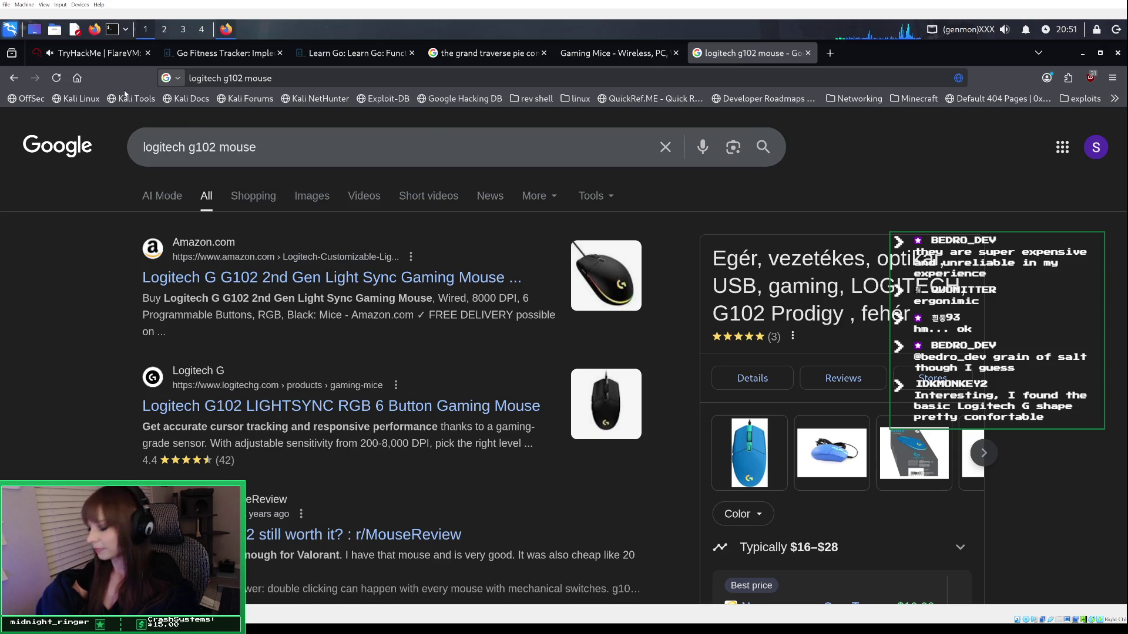
left_click(91, 55)
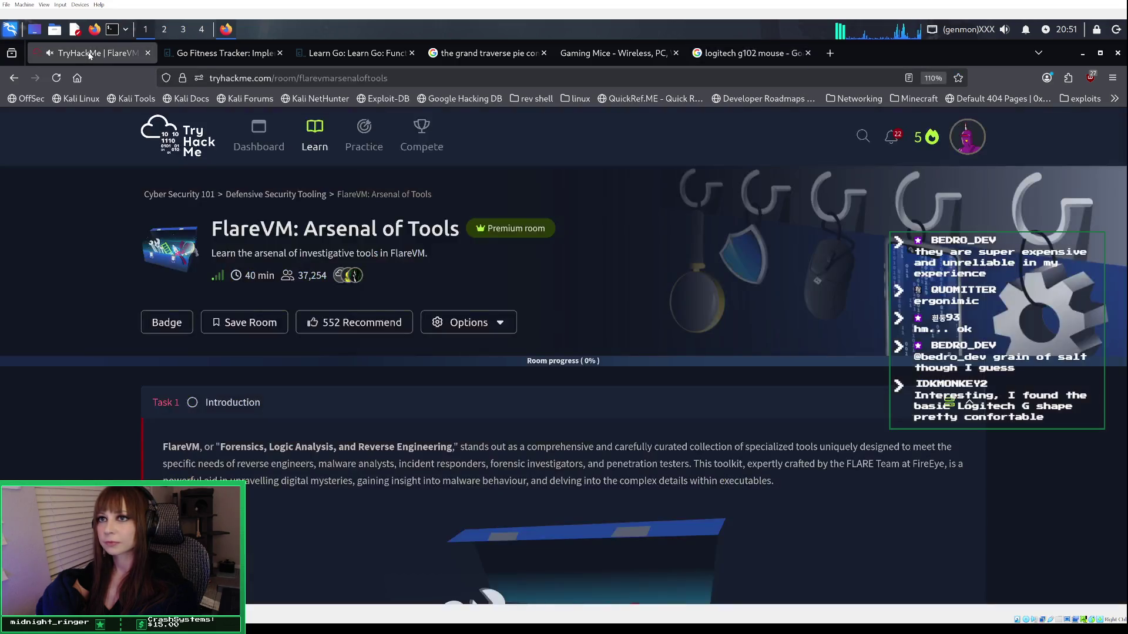
left_click(748, 53)
scroll(603, 318, "down", 2)
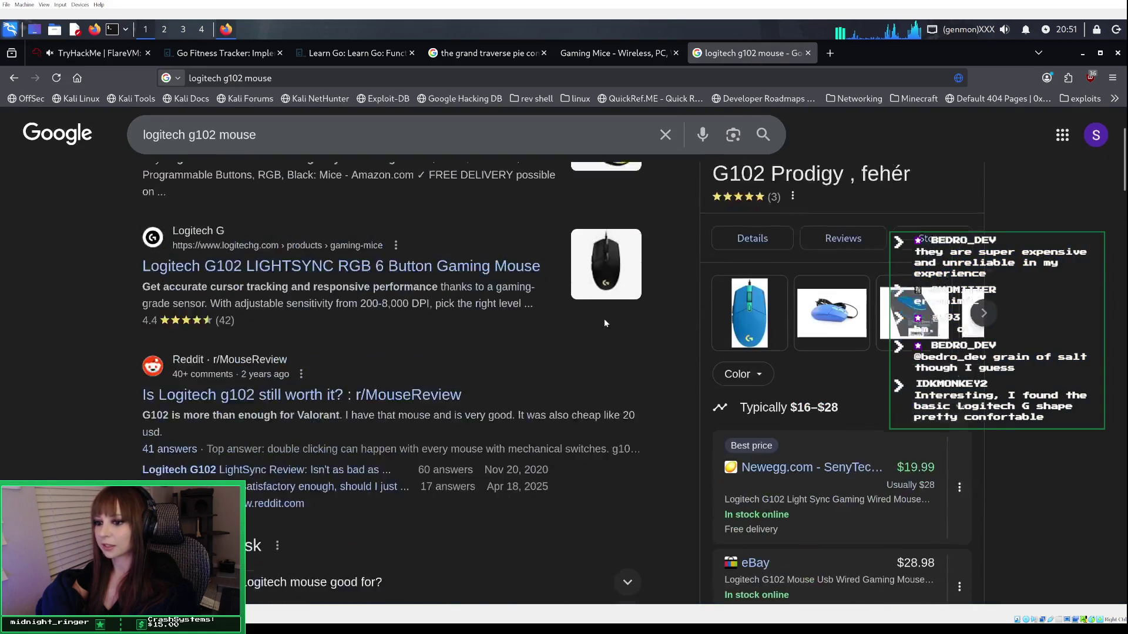
left_click(103, 55)
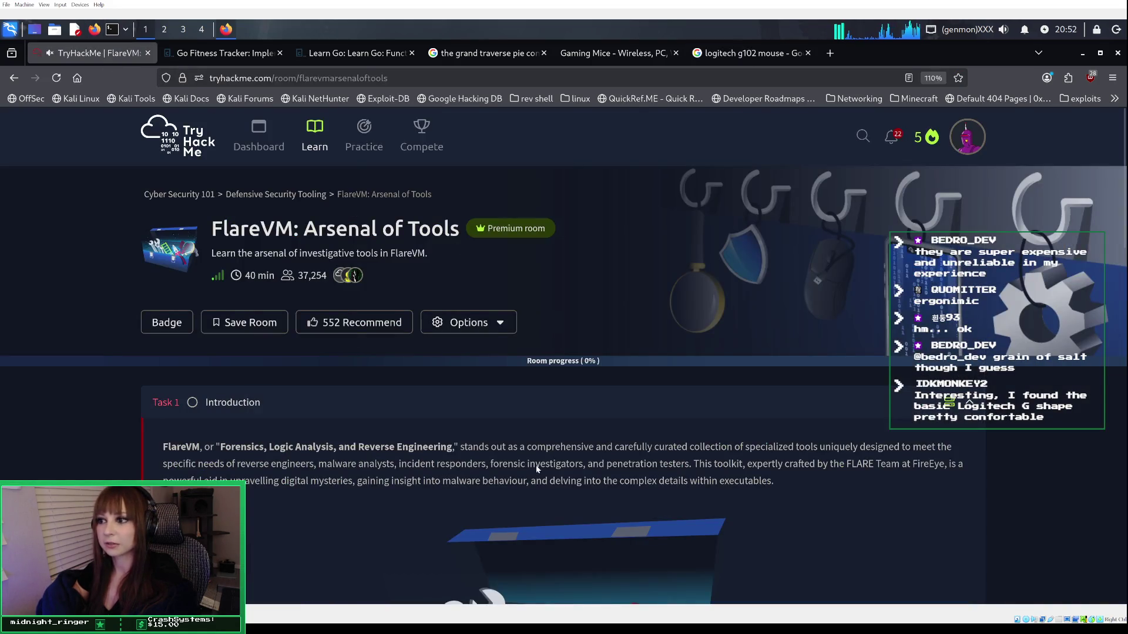
scroll(521, 455, "down", 2)
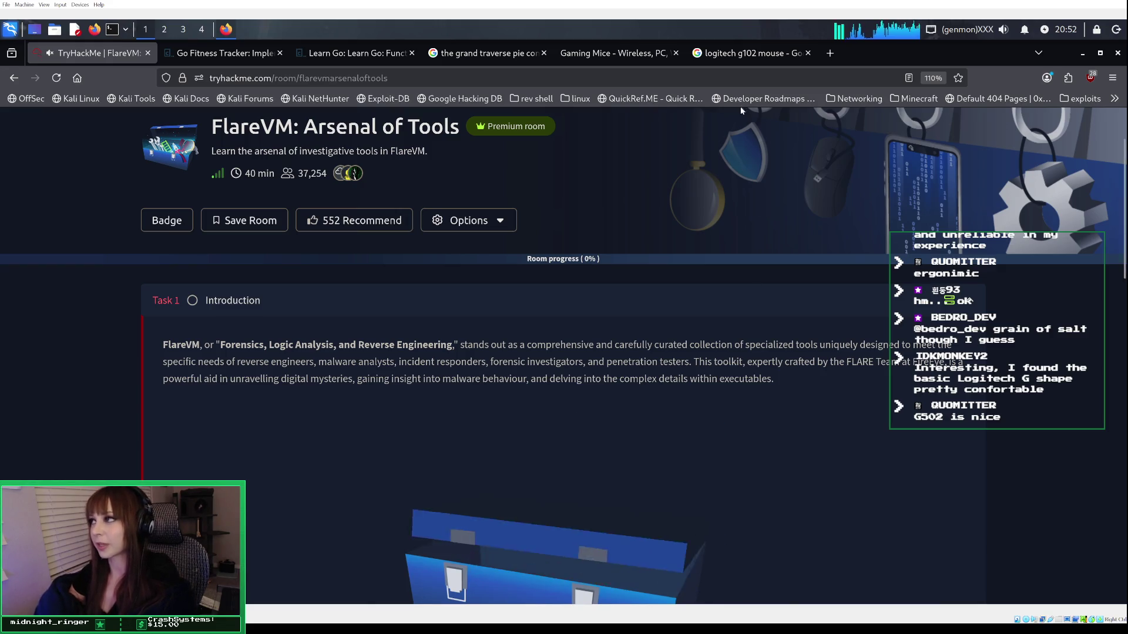
left_click(749, 53)
left_click_drag(260, 135, 194, 135)
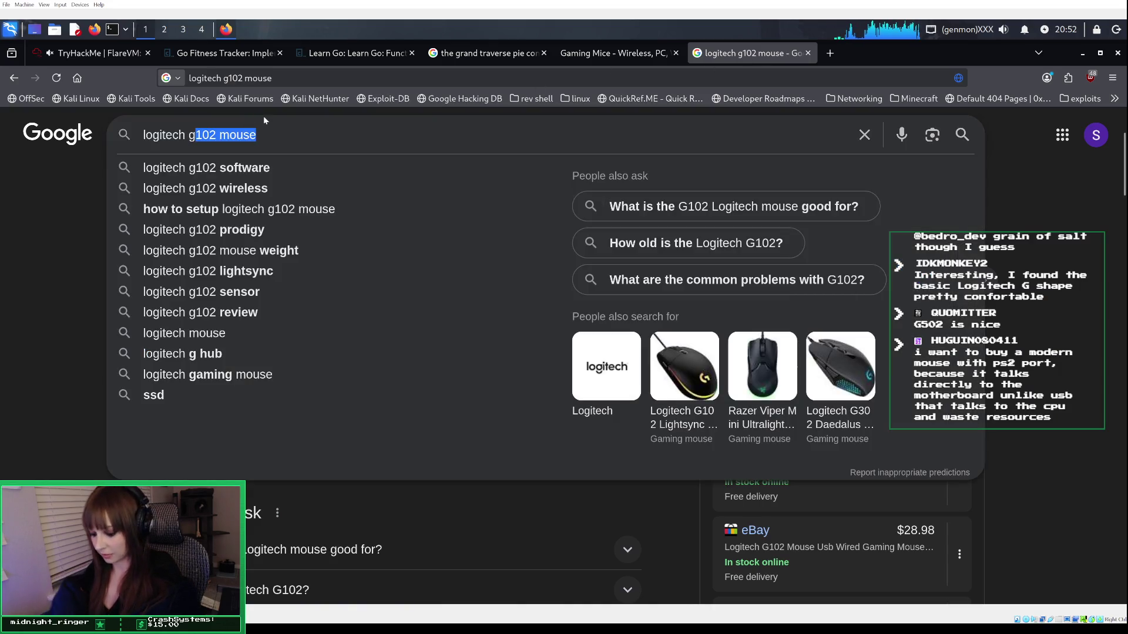
type("502")
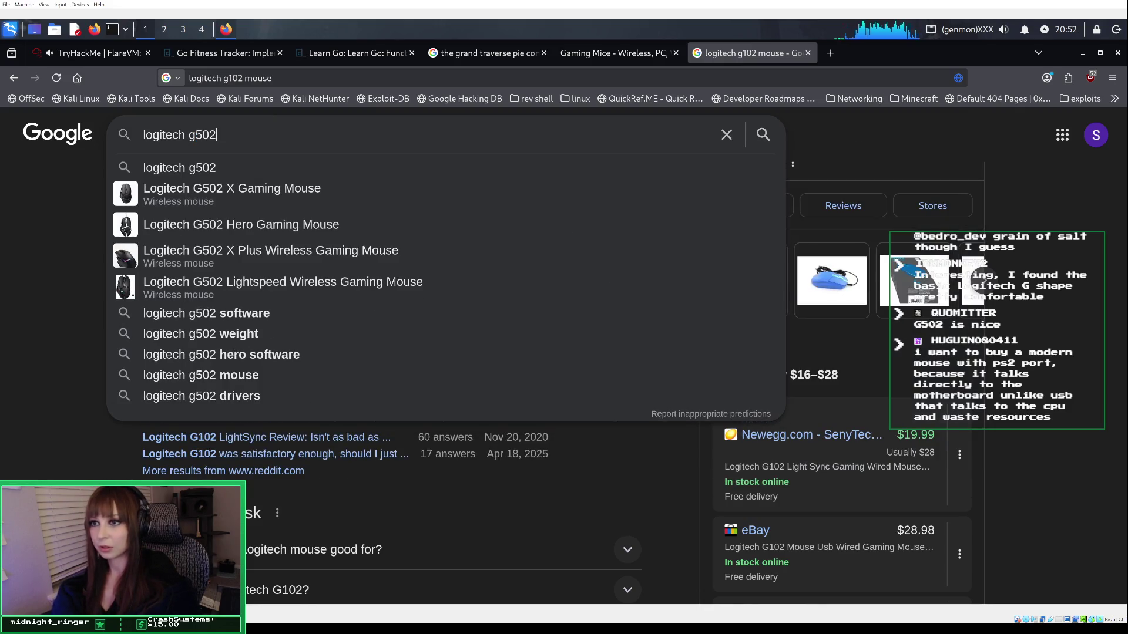
type(" mouse")
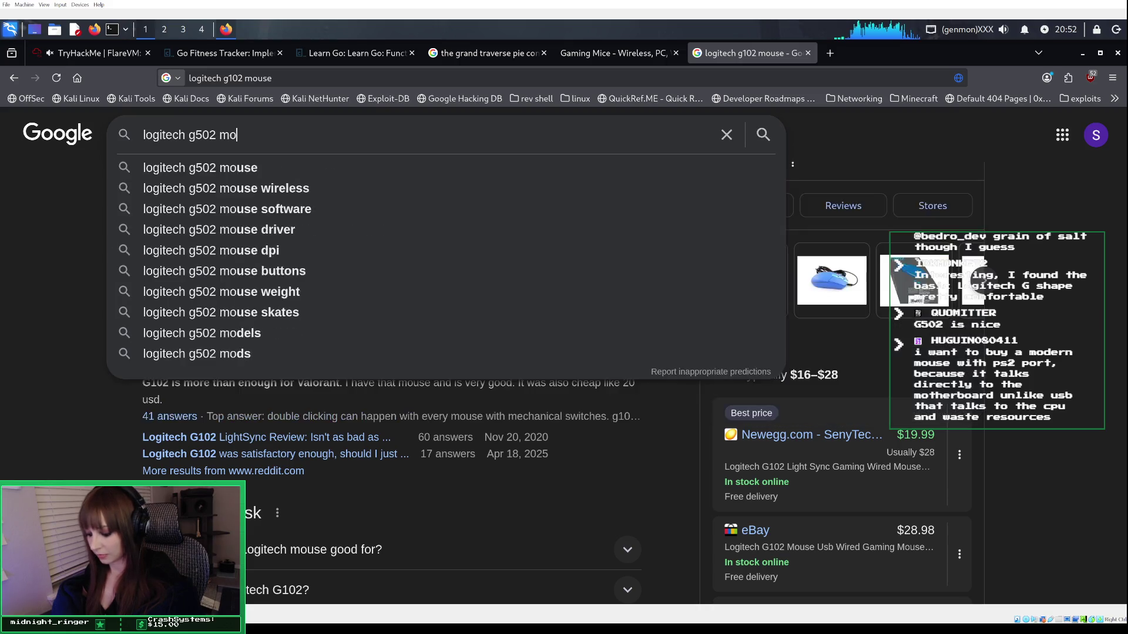
Step: Search Google for the Logitech G502 mouse, then close those results to reveal the Mad Catz page
key("Return")
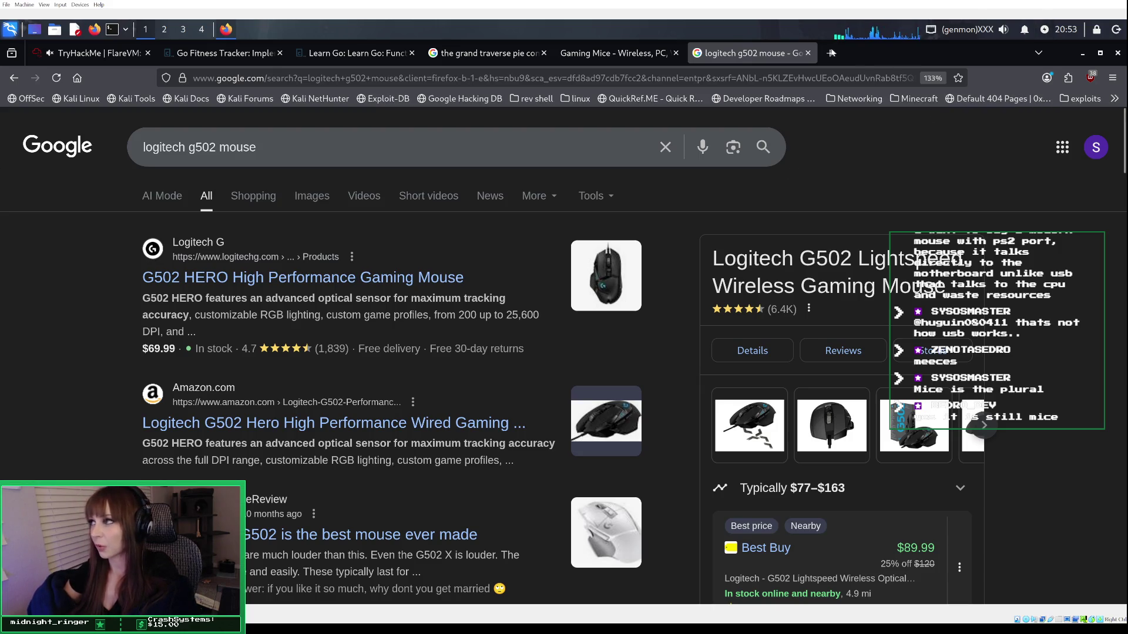
left_click(808, 52)
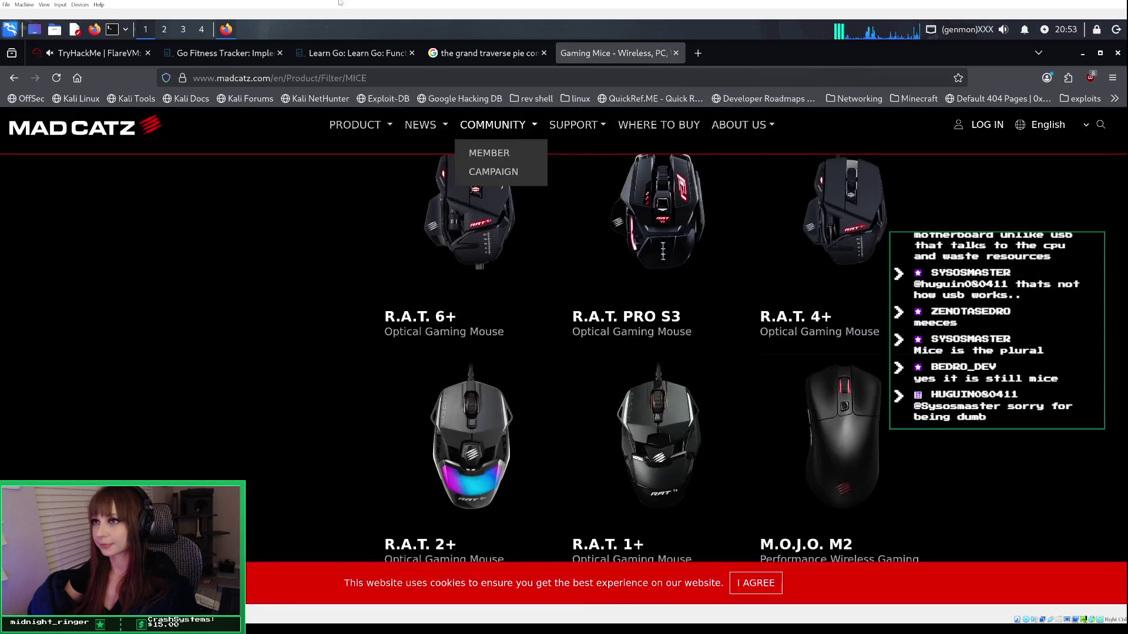
Step: Close the Mad Catz gaming mice tab and select the 'grand traverse pie company' query text for replacement
left_click(676, 54)
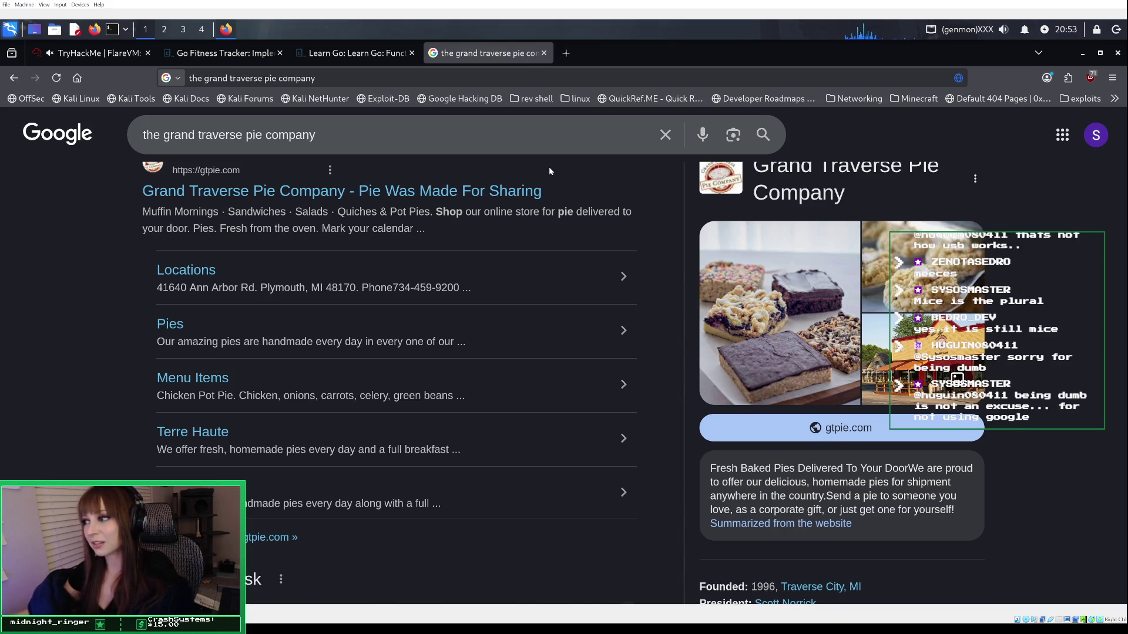
left_click_drag(322, 135, 143, 123)
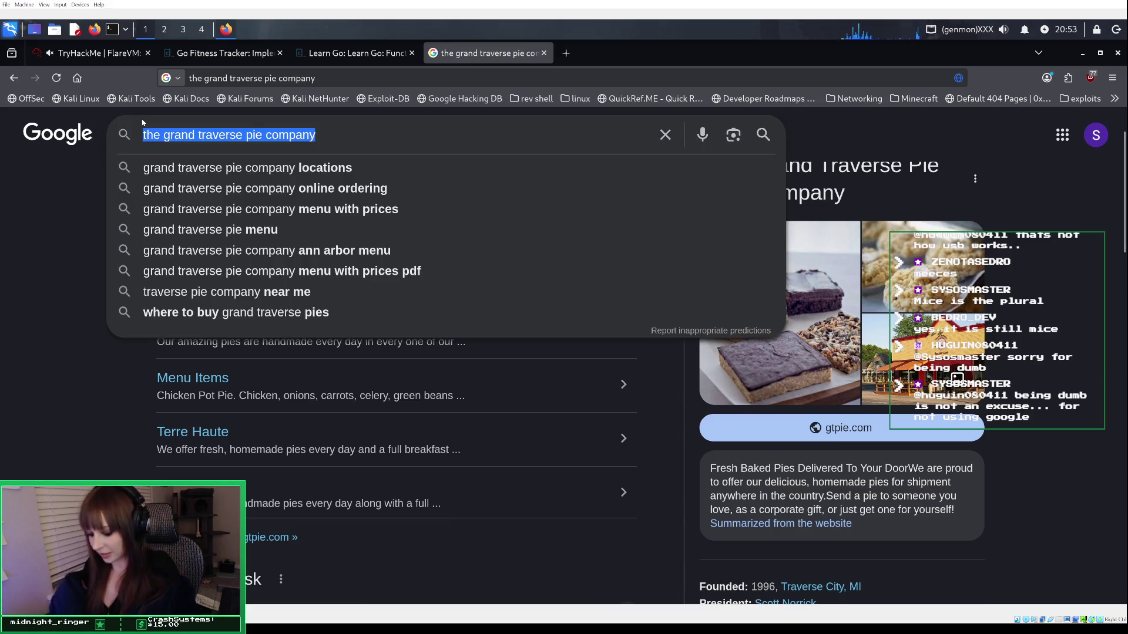
type("trackerba")
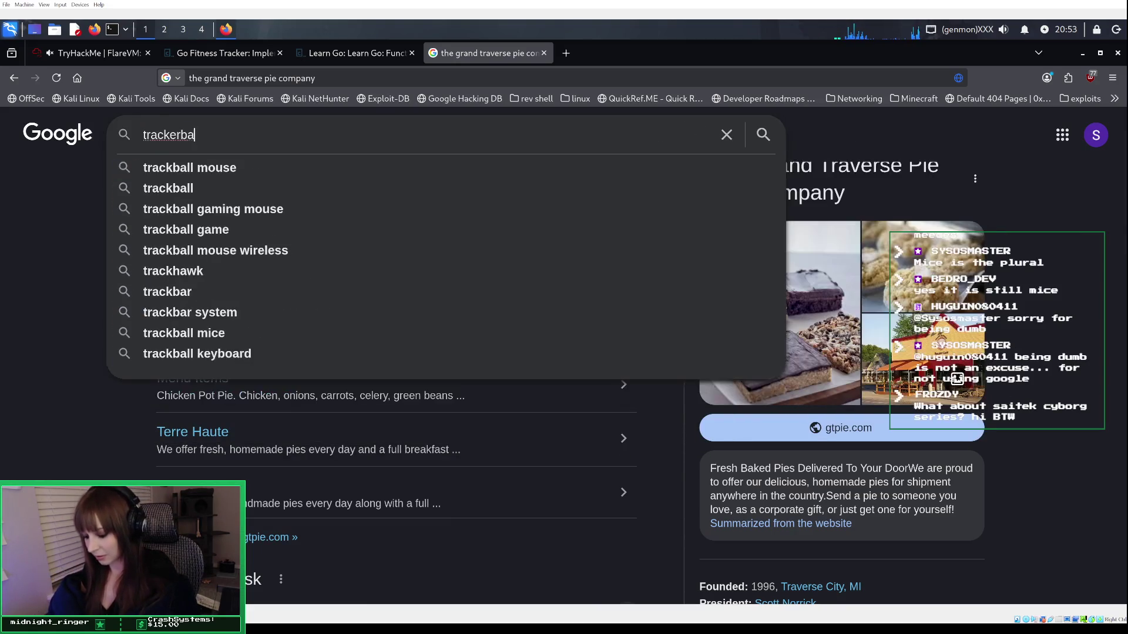
type("ll")
Step: Search Google for 'trackerball', expand the AI Overview on trackballs, then return to the FlareVM room
key("Return")
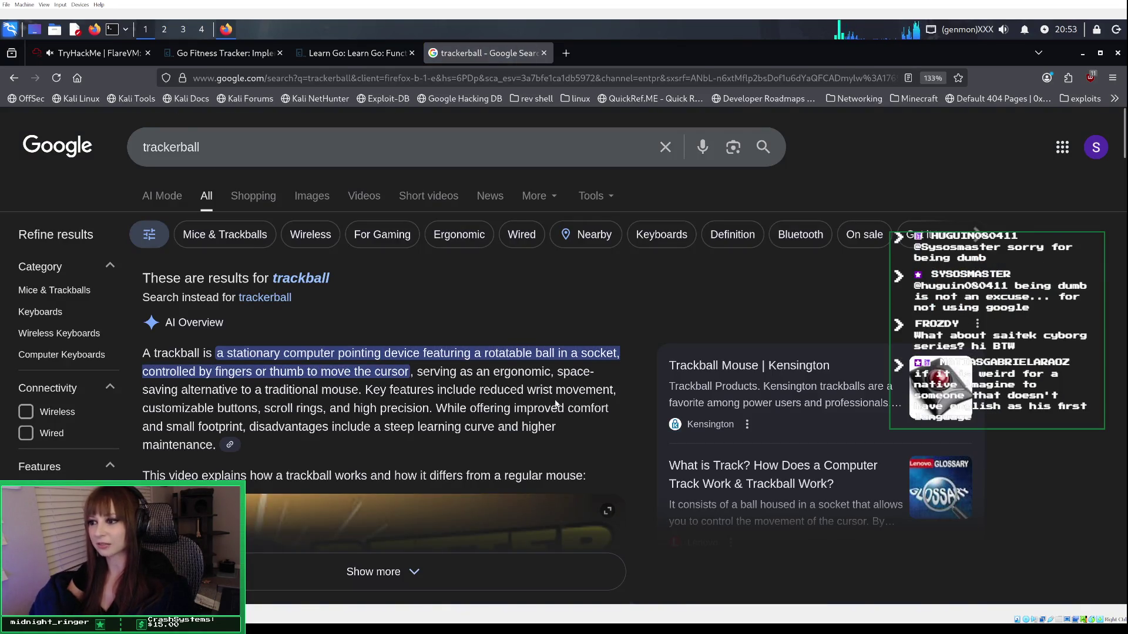
scroll(555, 403, "down", 2)
left_click(502, 489)
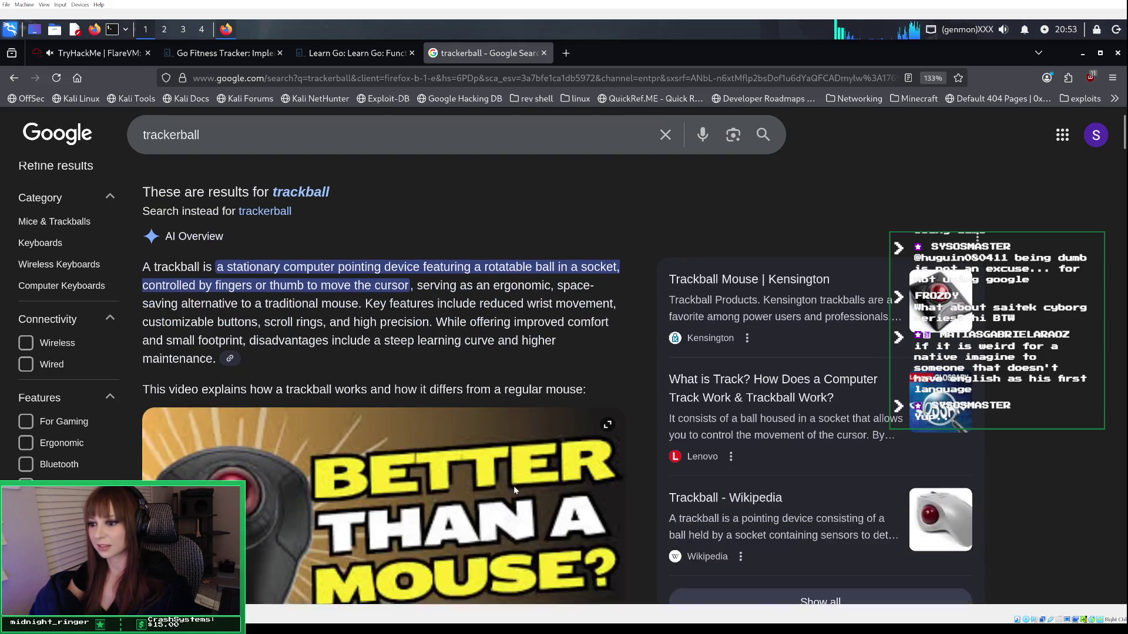
scroll(514, 485, "down", 3)
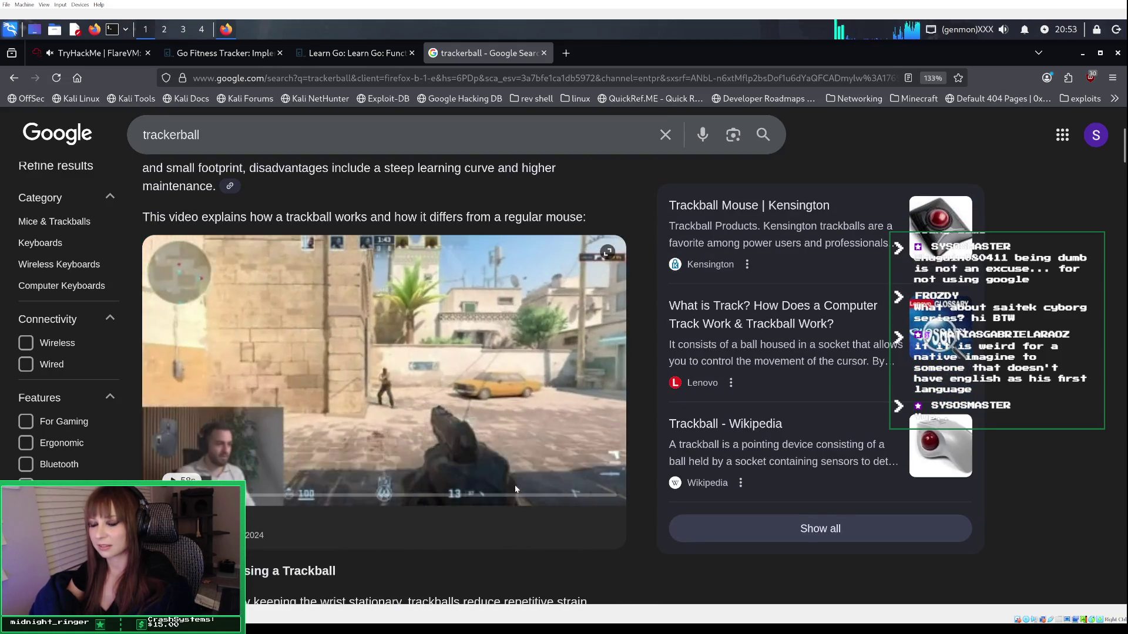
scroll(515, 489, "down", 2)
scroll(515, 490, "down", 1)
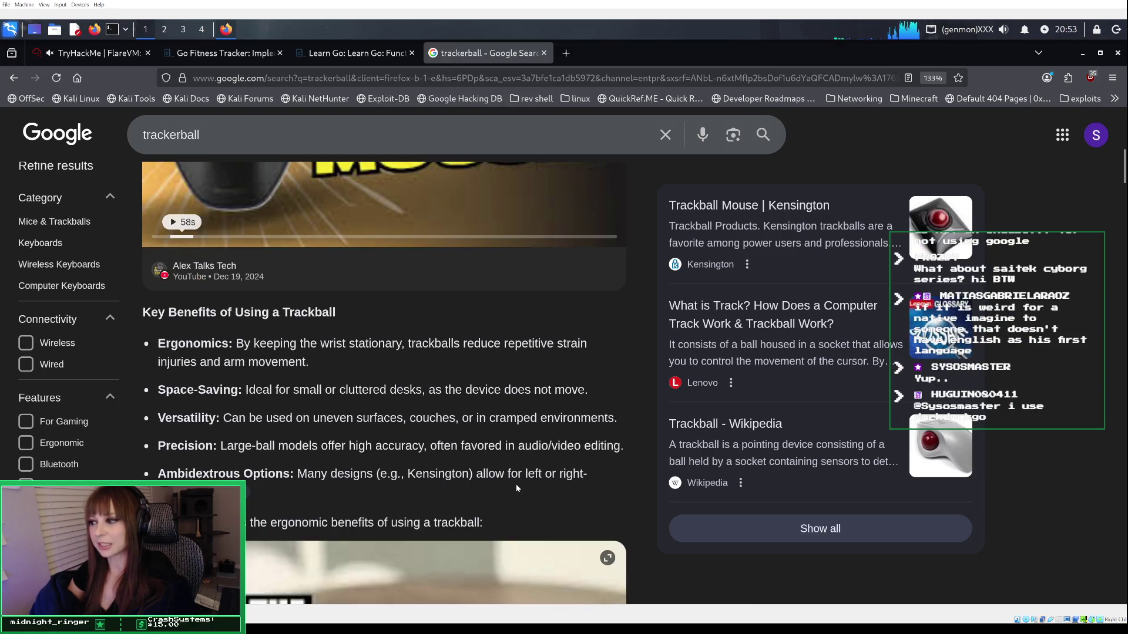
scroll(515, 483, "down", 3)
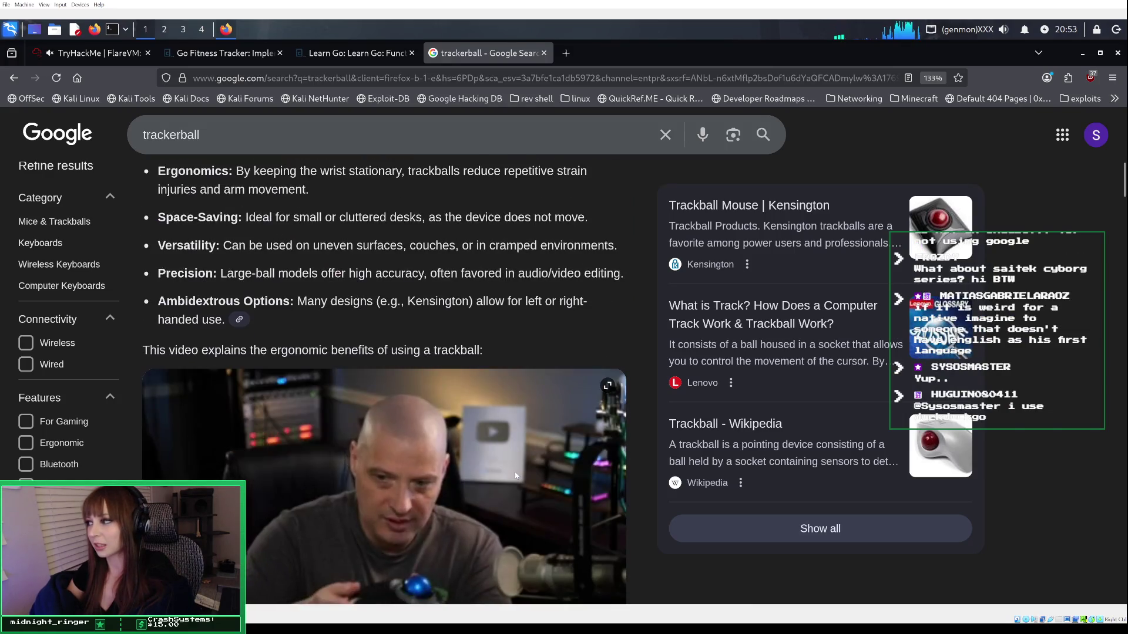
scroll(515, 475, "up", 3)
scroll(516, 476, "up", 2)
scroll(516, 475, "up", 4)
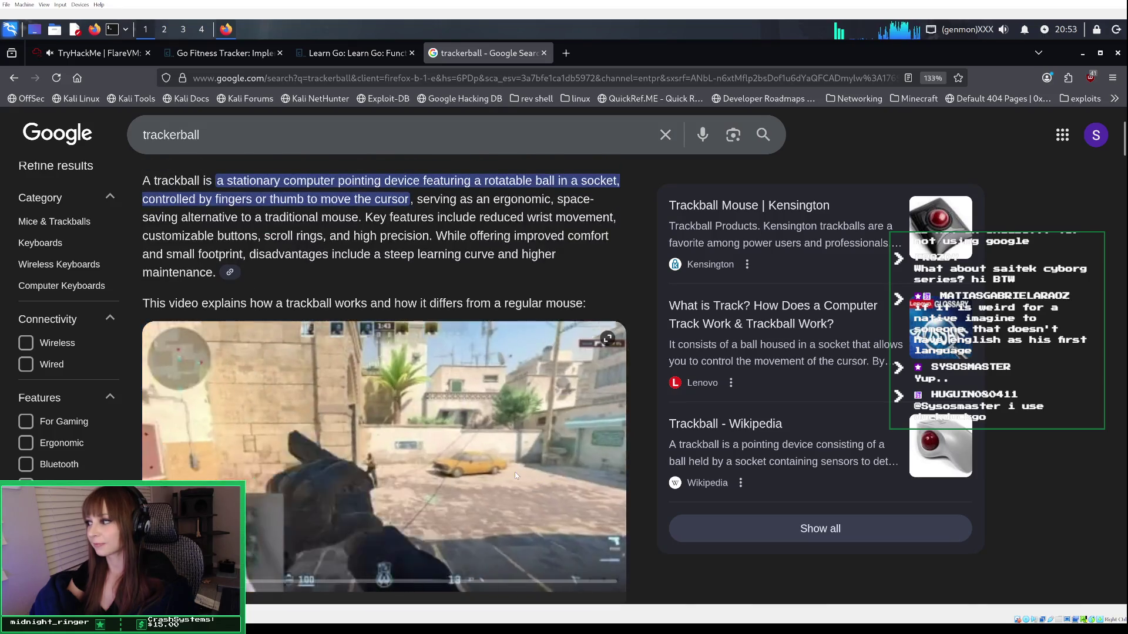
scroll(515, 472, "up", 3)
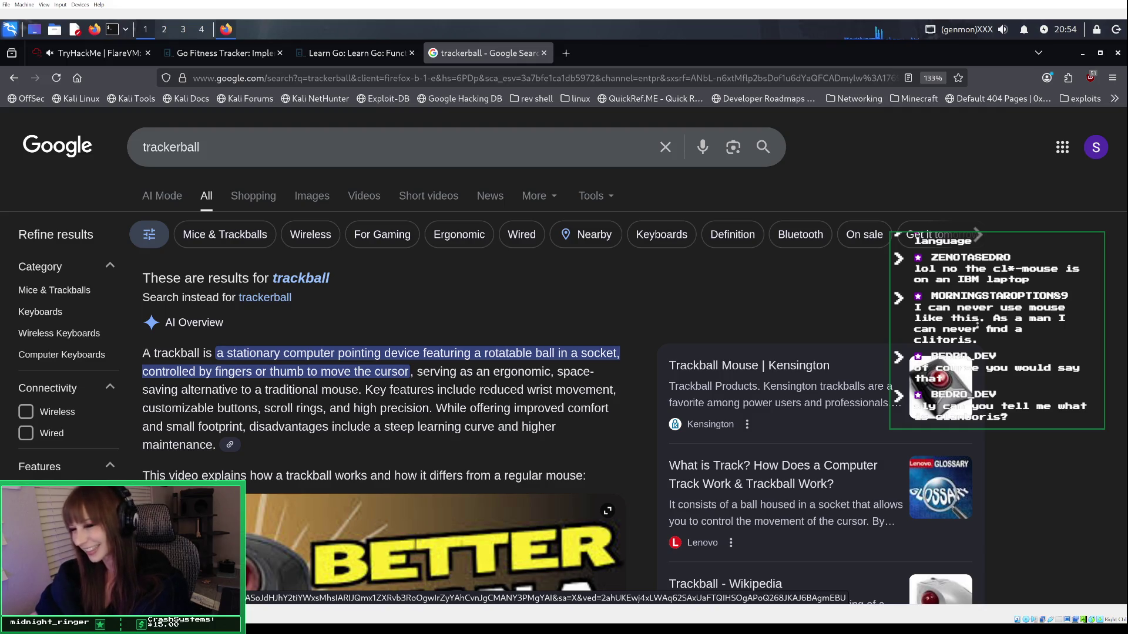
left_click(95, 53)
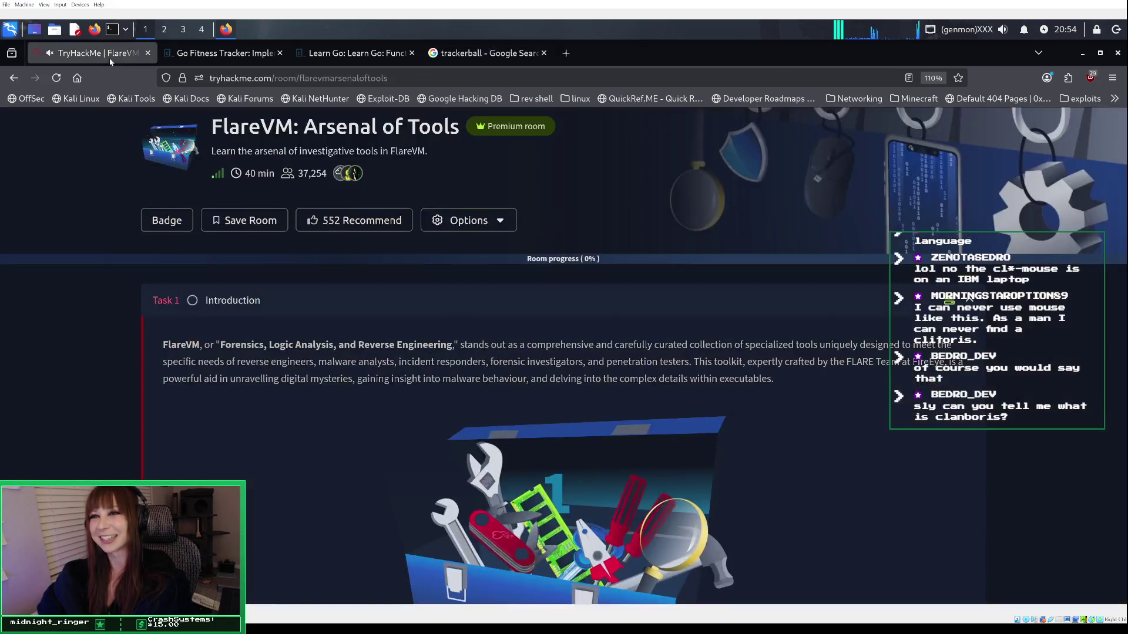
scroll(572, 509, "down", 2)
scroll(573, 493, "up", 2)
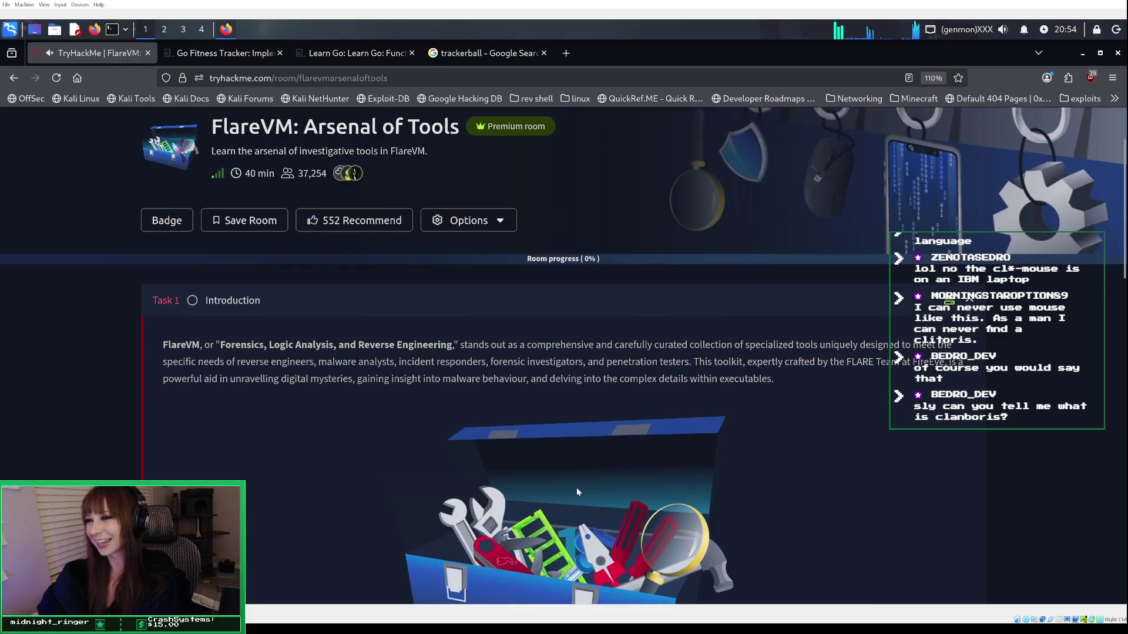
scroll(569, 488, "up", 2)
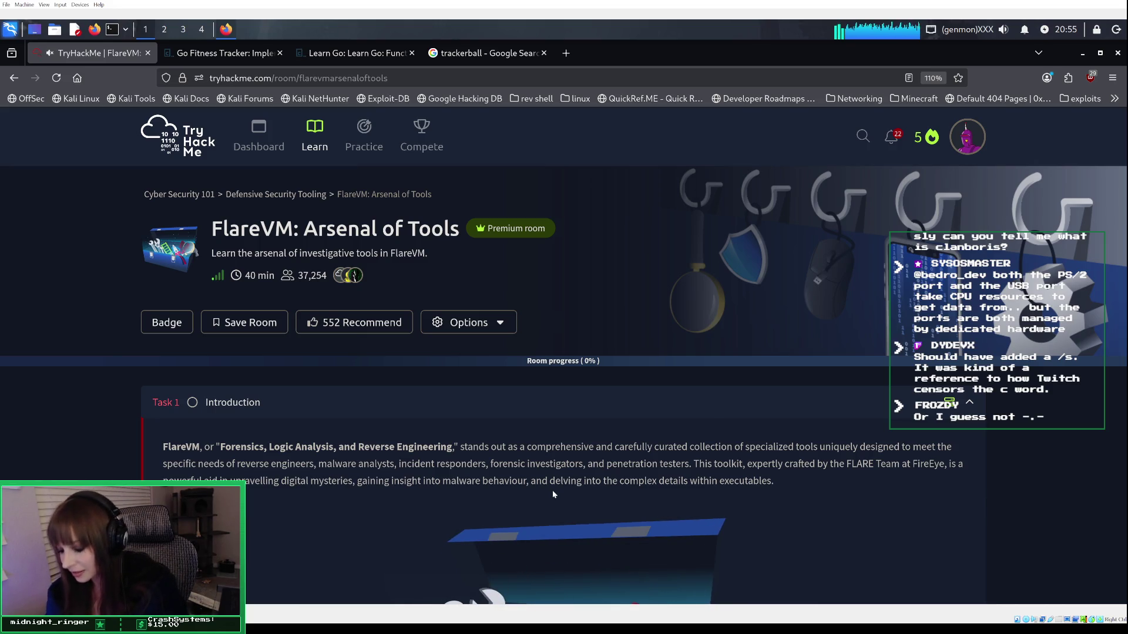
scroll(623, 405, "down", 2)
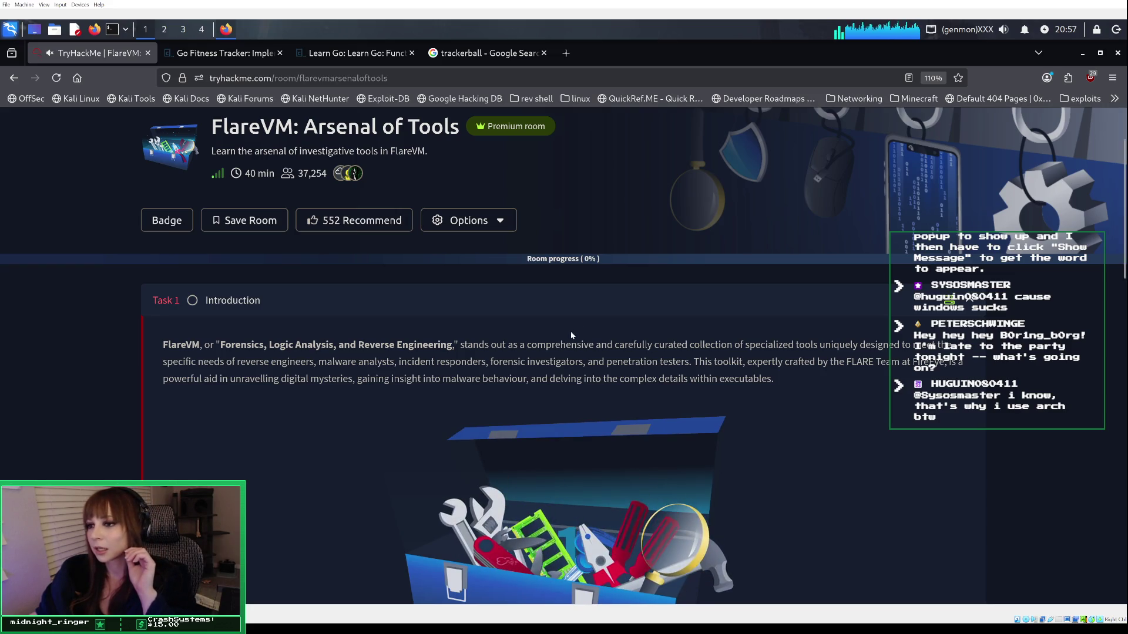
scroll(570, 330, "down", 1)
scroll(570, 331, "up", 1)
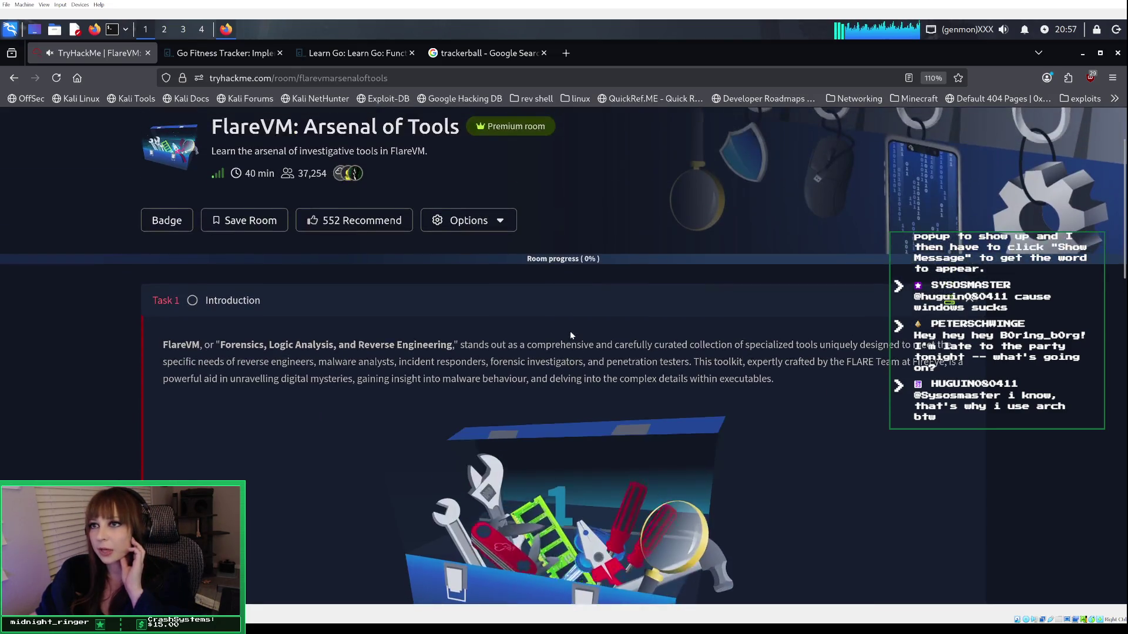
scroll(571, 331, "up", 2)
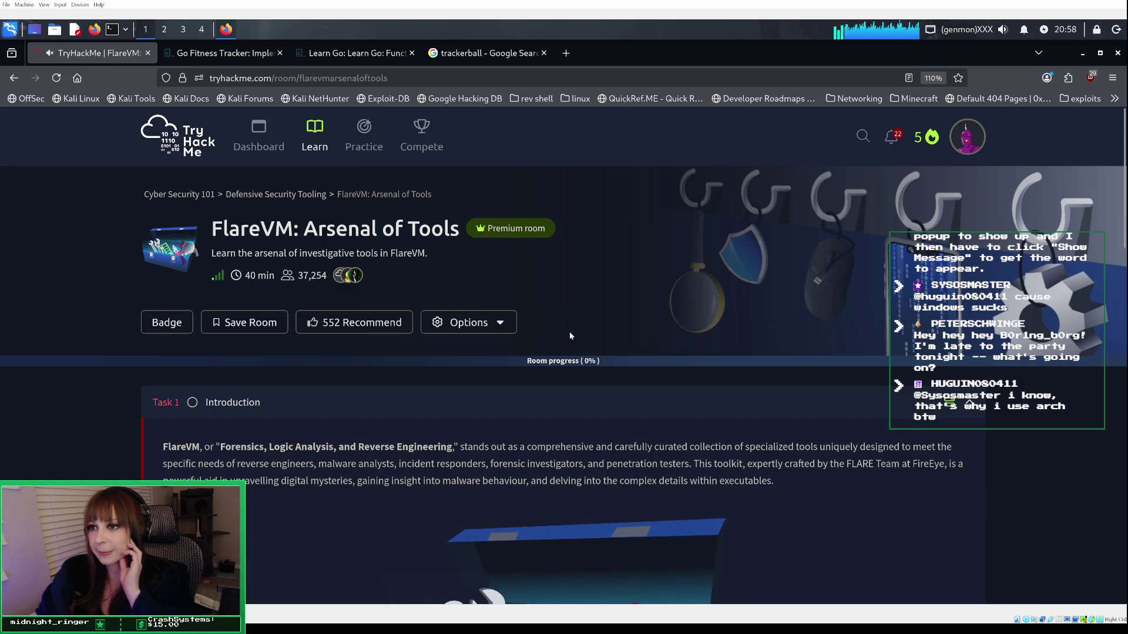
scroll(570, 335, "down", 1)
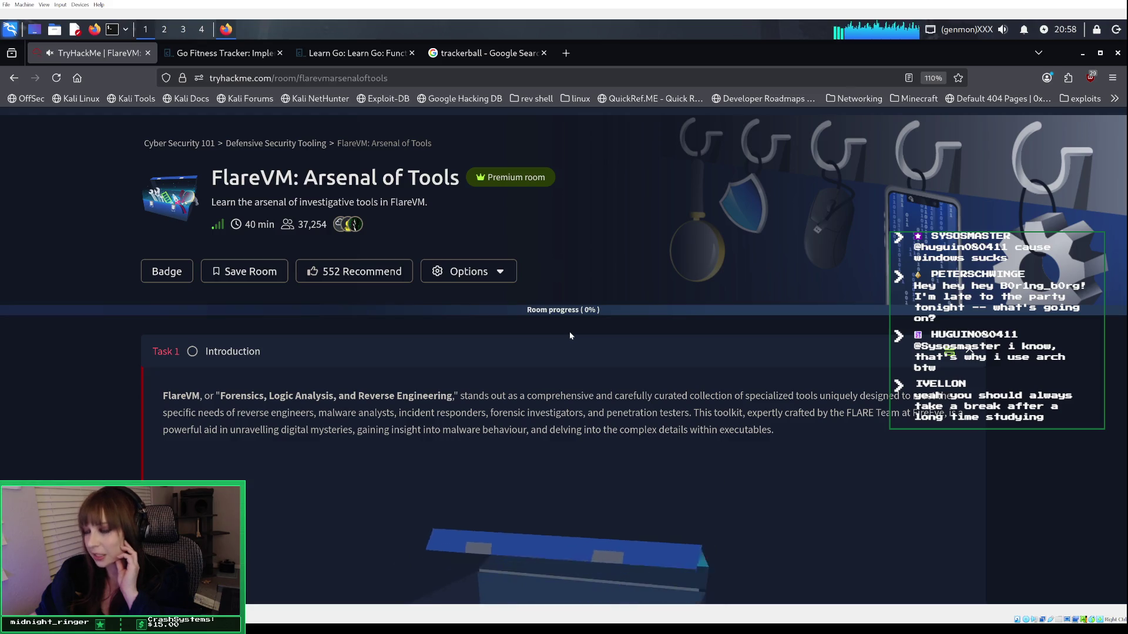
scroll(565, 335, "down", 1)
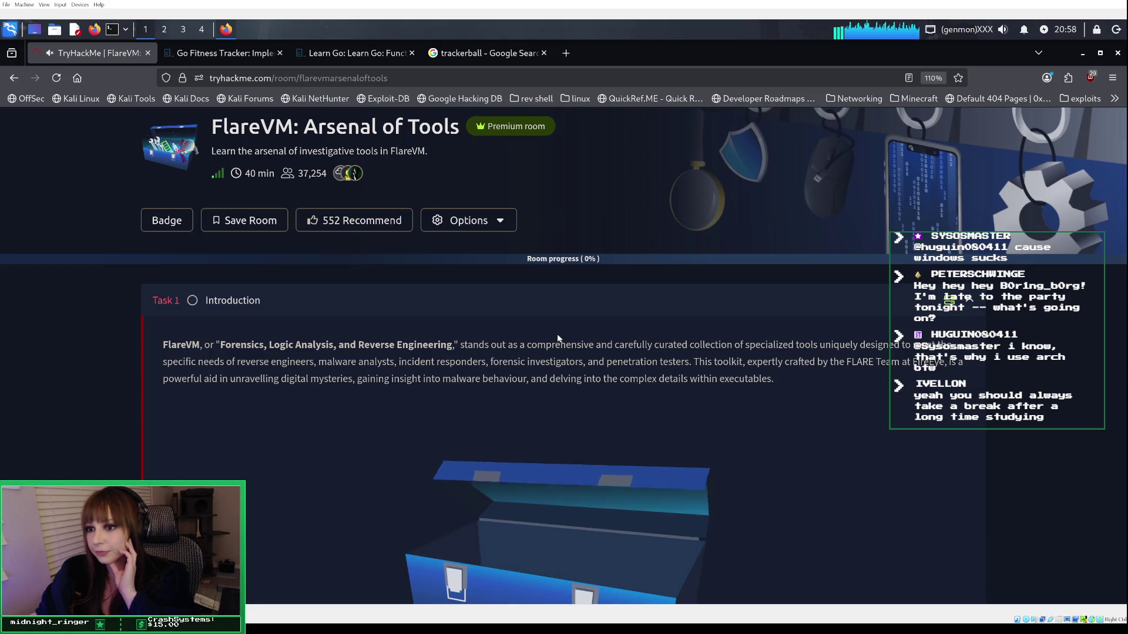
scroll(557, 334, "down", 1)
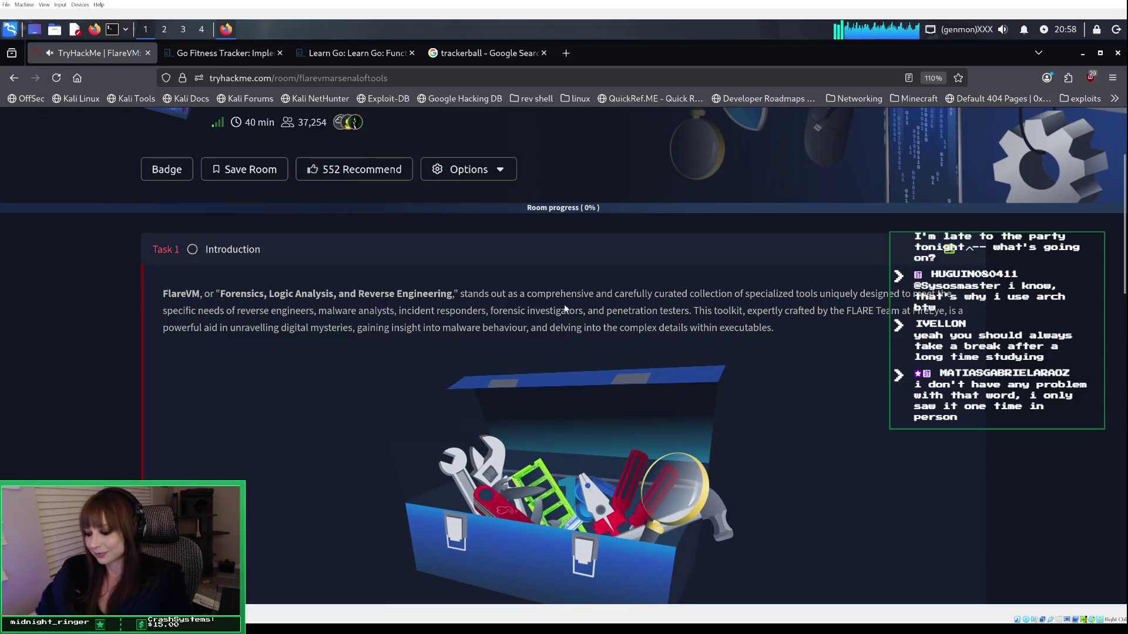
scroll(658, 378, "down", 1)
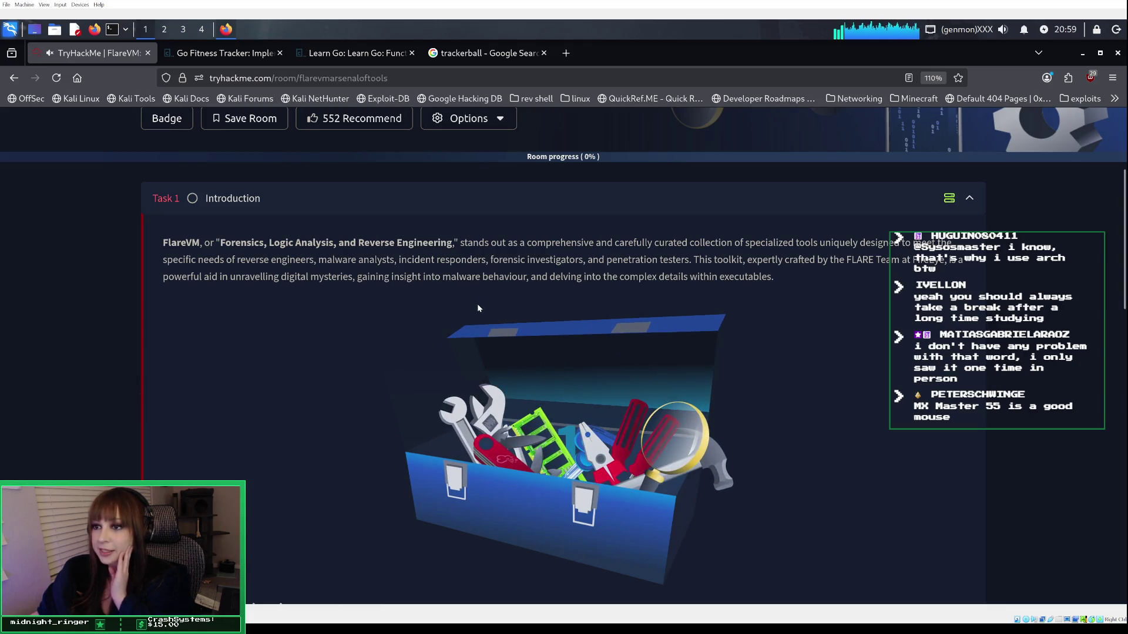
scroll(451, 317, "up", 2)
scroll(451, 316, "down", 1)
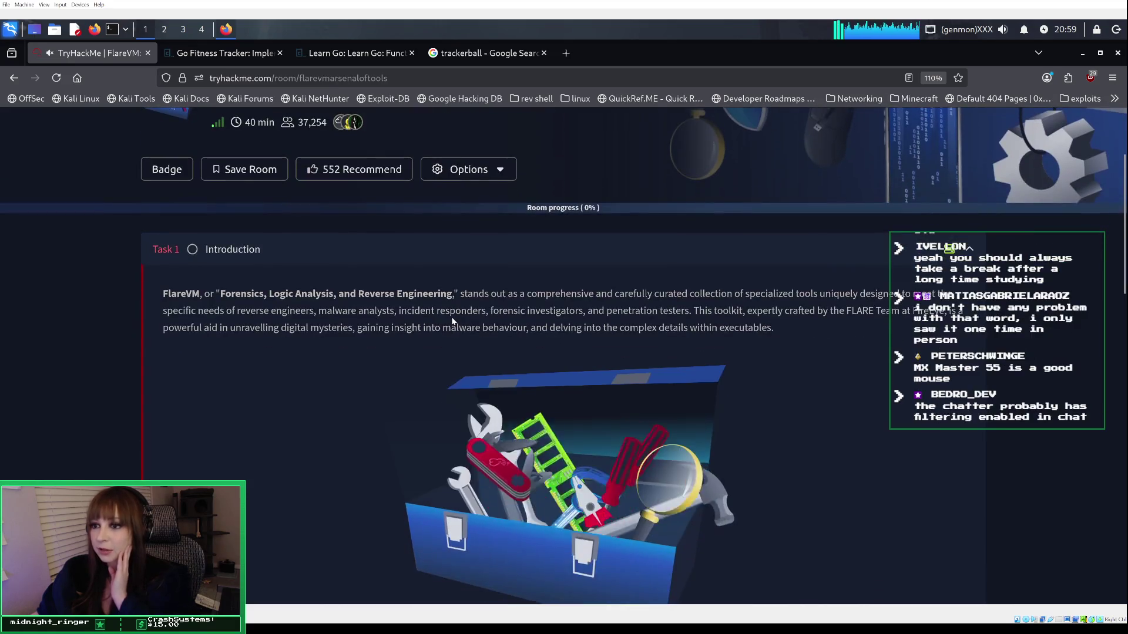
scroll(452, 322, "down", 1)
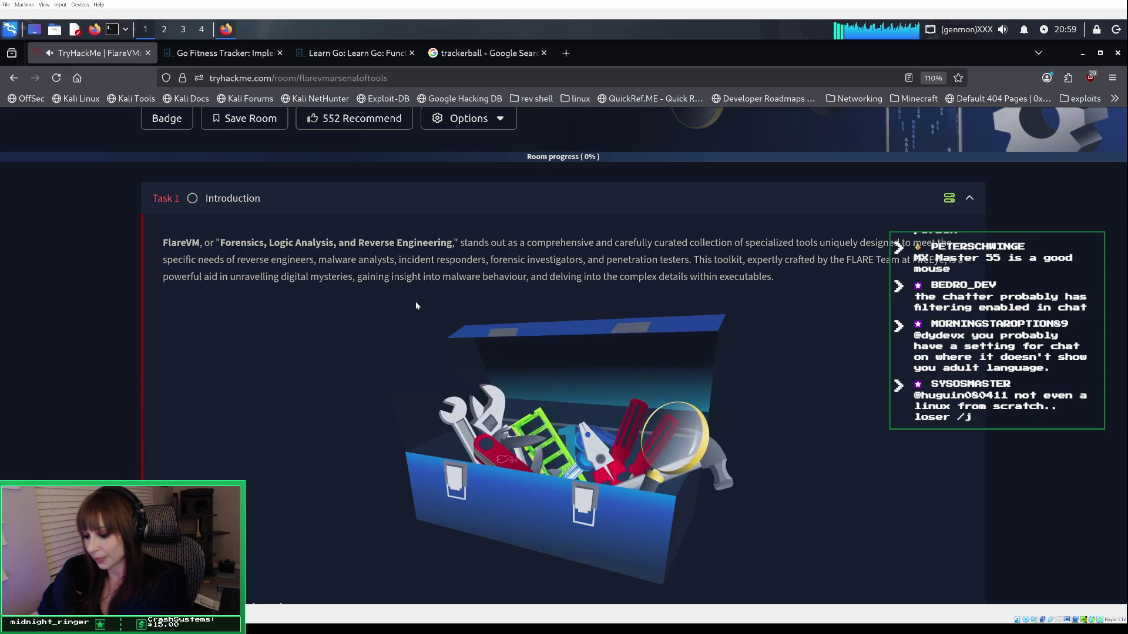
Step: Search Google for 'mx master 55' in a new tab, then return to the FlareVM room
left_click(565, 54)
type("m")
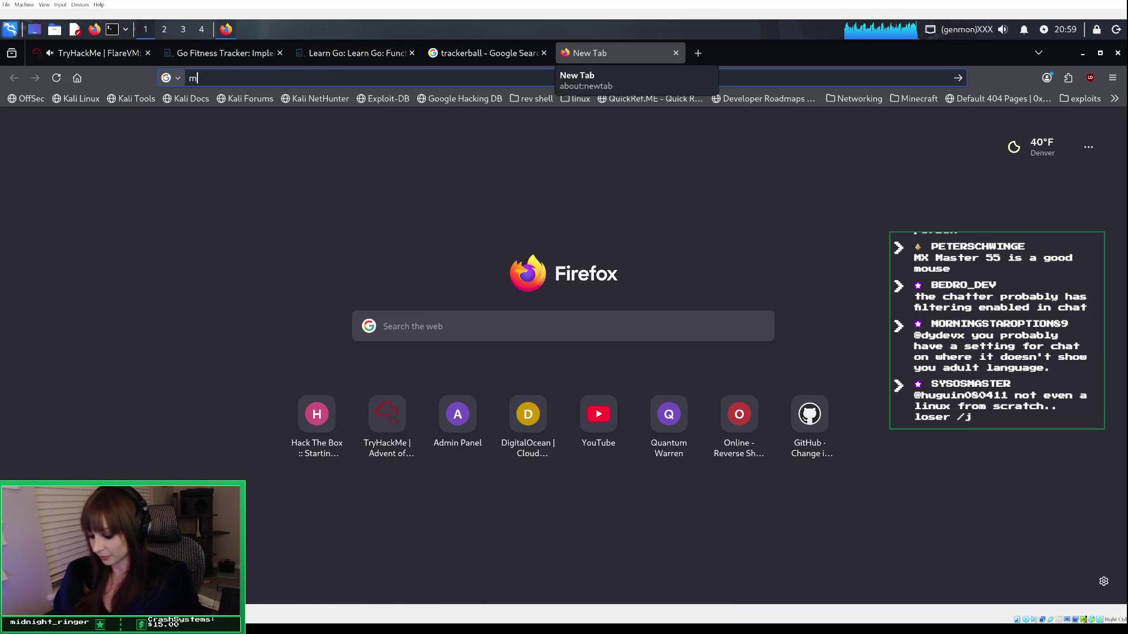
type("x master ")
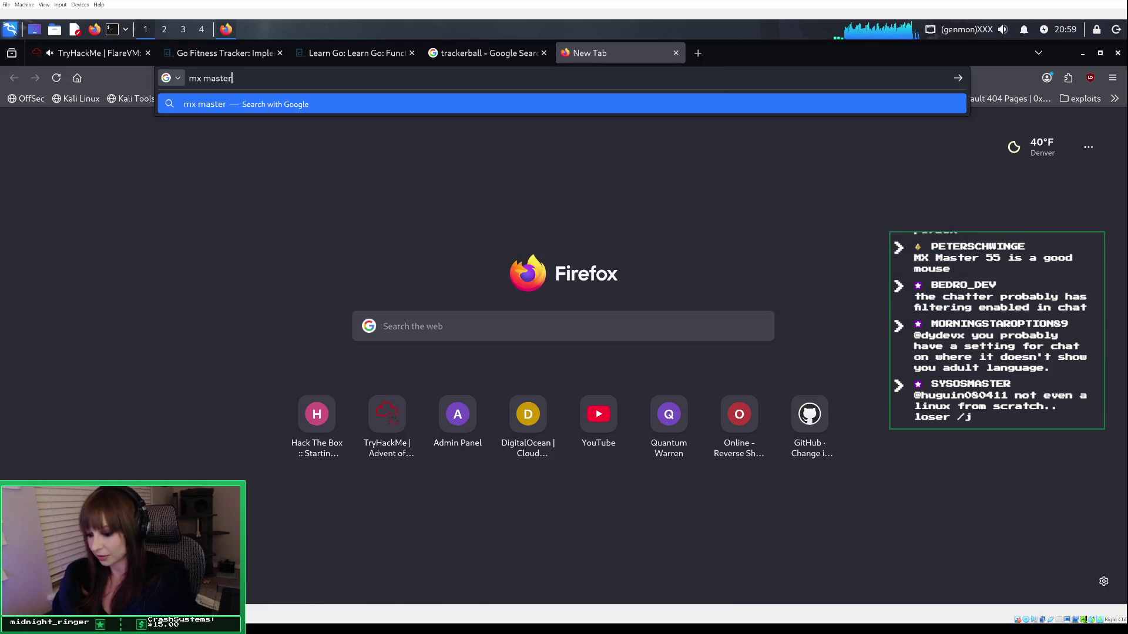
type("55")
key("Return")
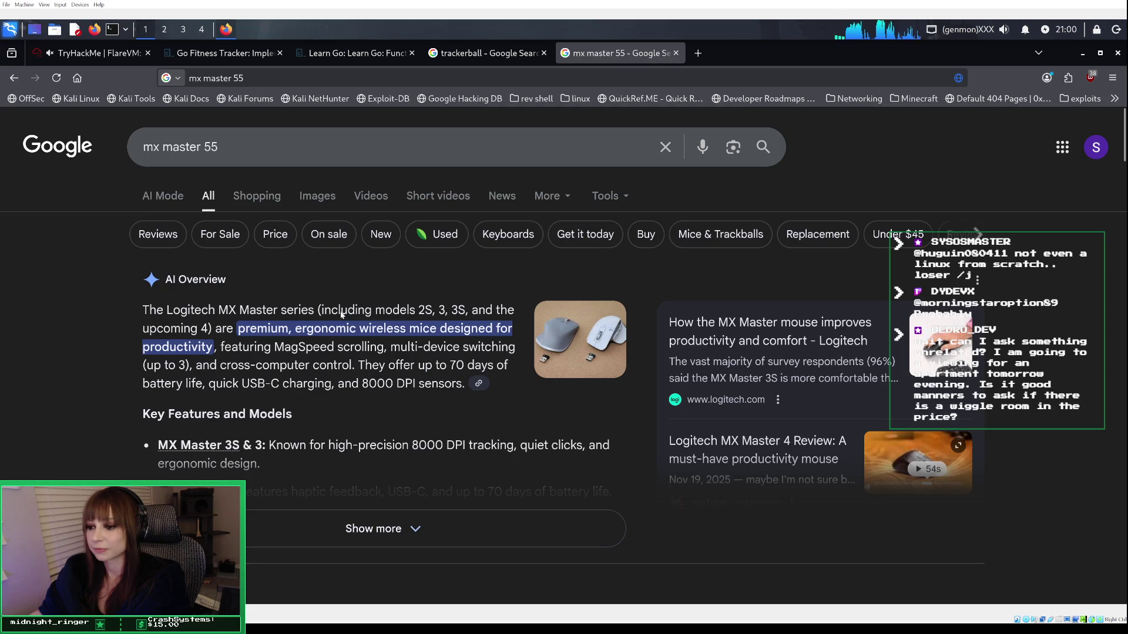
scroll(341, 315, "down", 4)
scroll(341, 297, "up", 4)
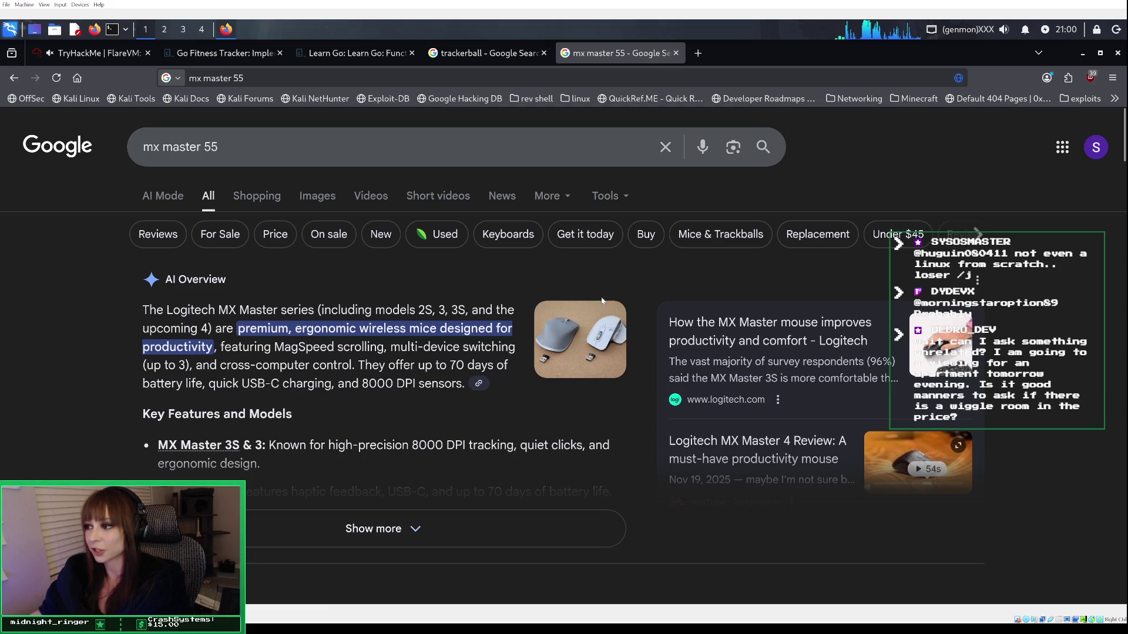
mouse_move(97, 54)
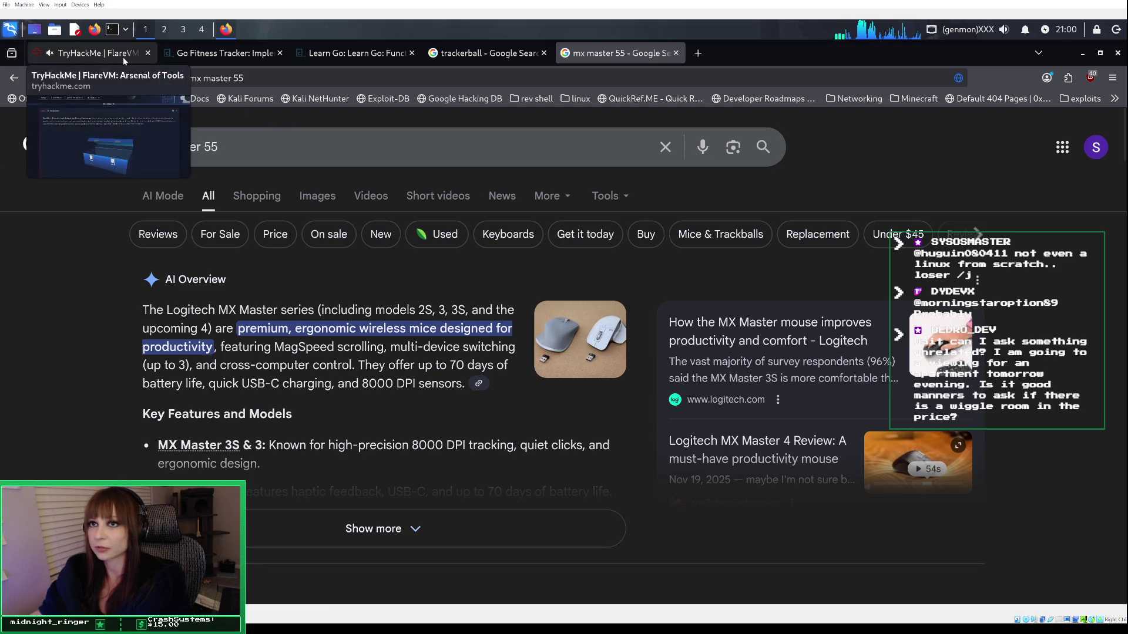
left_click(97, 54)
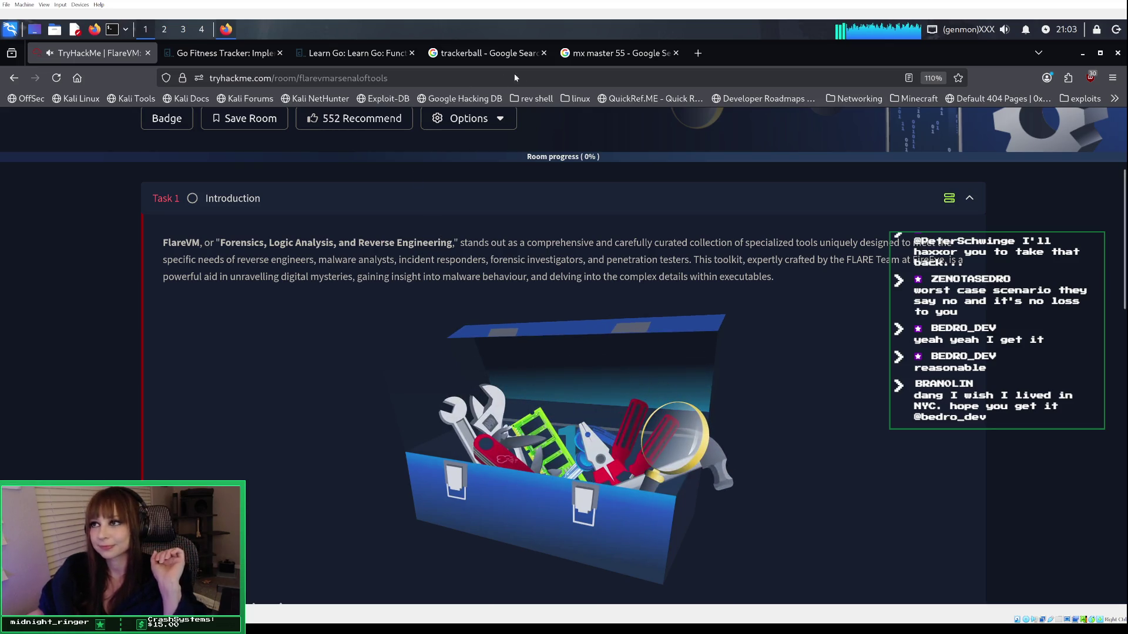
scroll(745, 204, "down", 1)
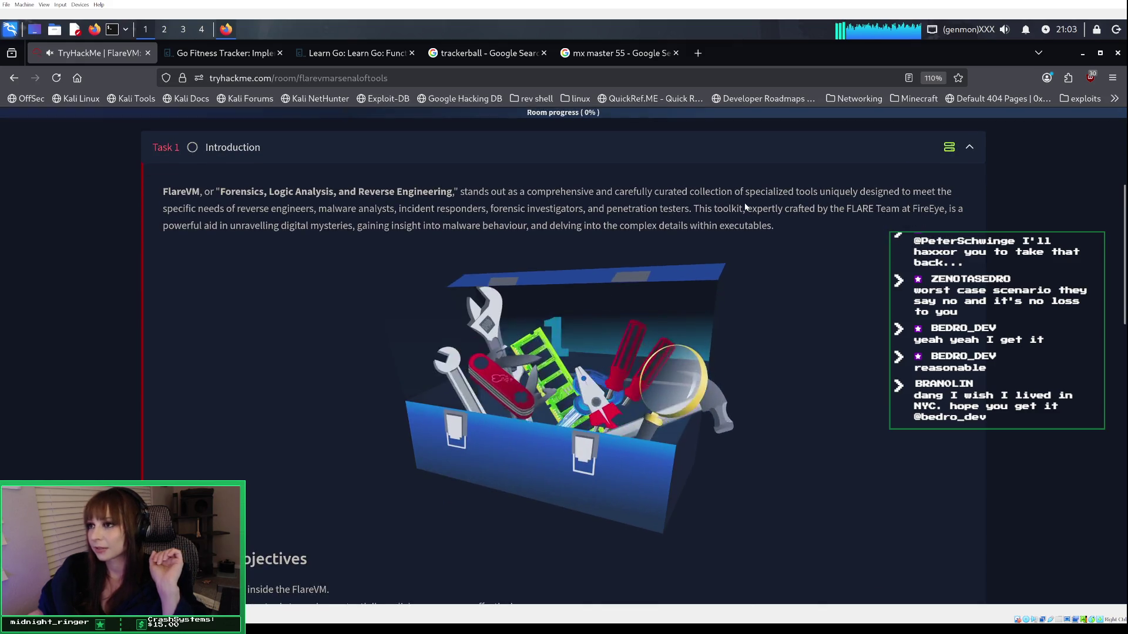
scroll(745, 204, "down", 1)
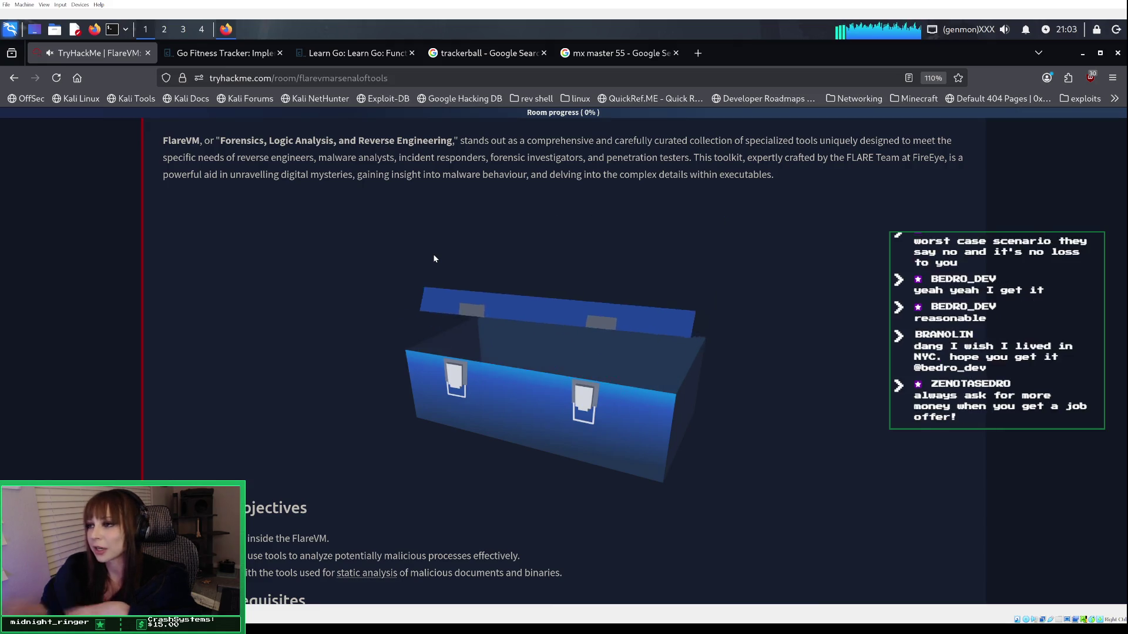
scroll(447, 258, "down", 1)
scroll(453, 256, "down", 2)
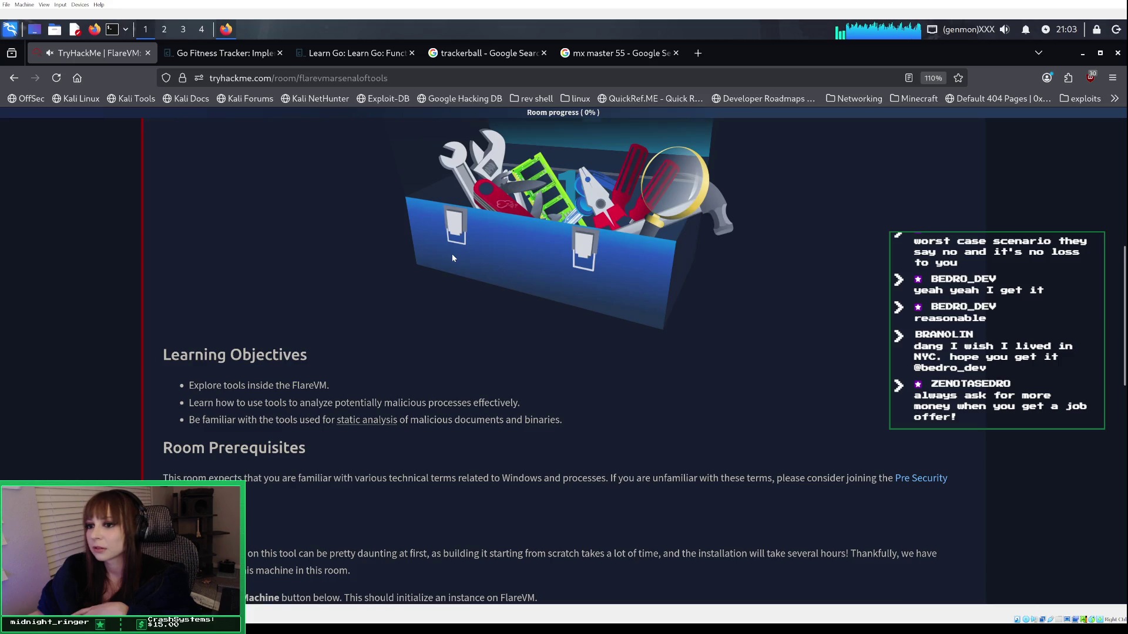
scroll(453, 255, "down", 1)
scroll(455, 250, "down", 2)
scroll(455, 250, "down", 1)
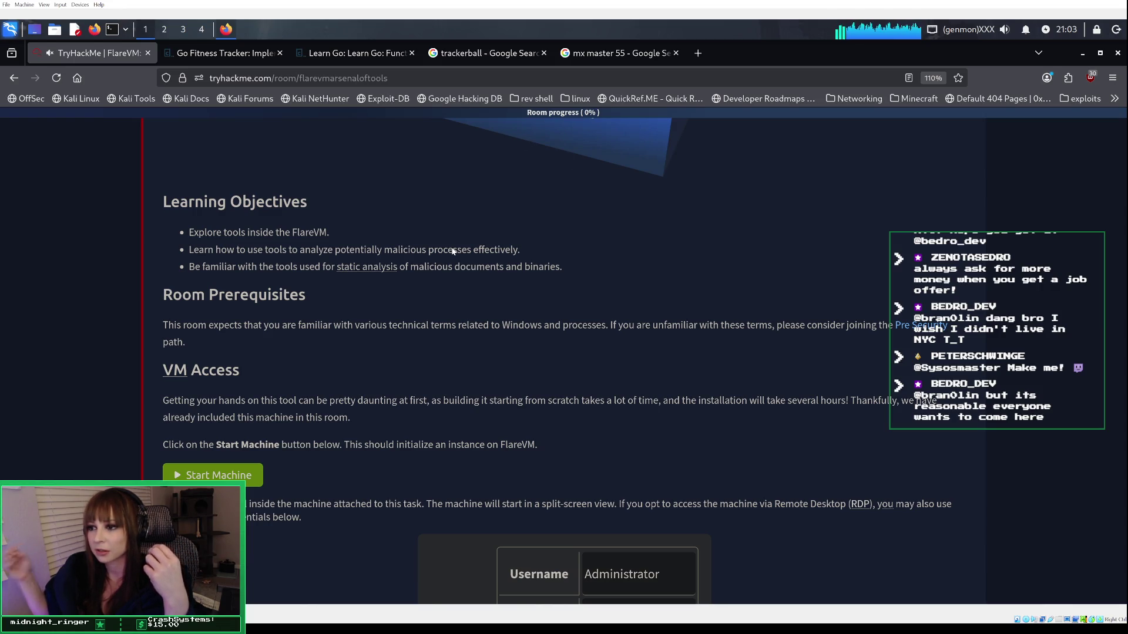
scroll(389, 287, "down", 2)
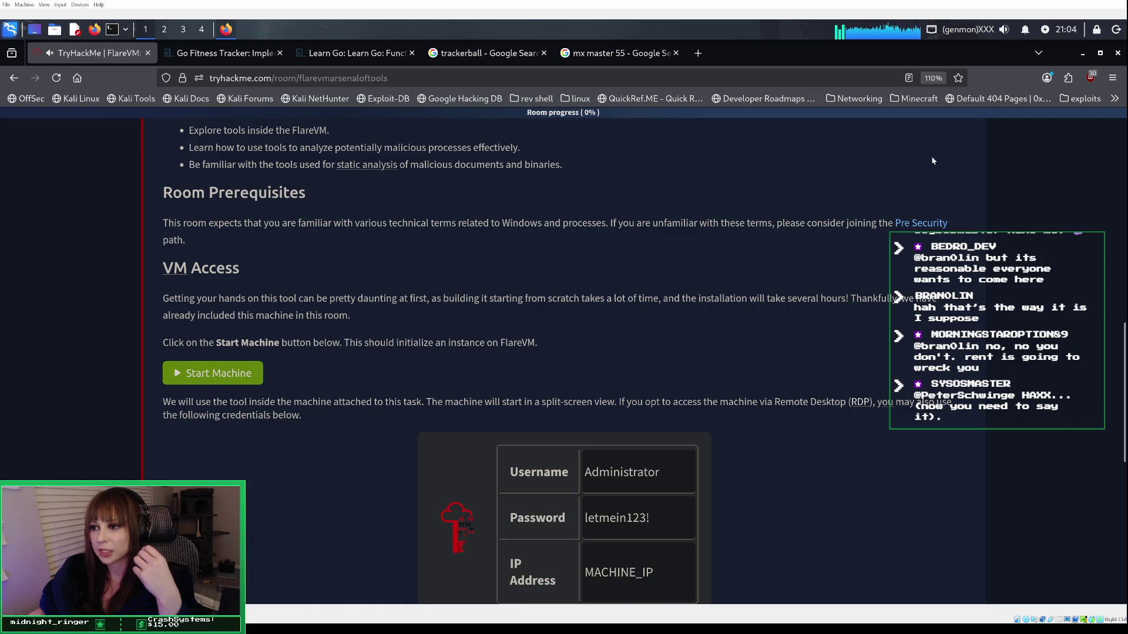
Step: Un-maximize Firefox so the desktop shows and start the FlareVM machine for the room
left_click(1100, 53)
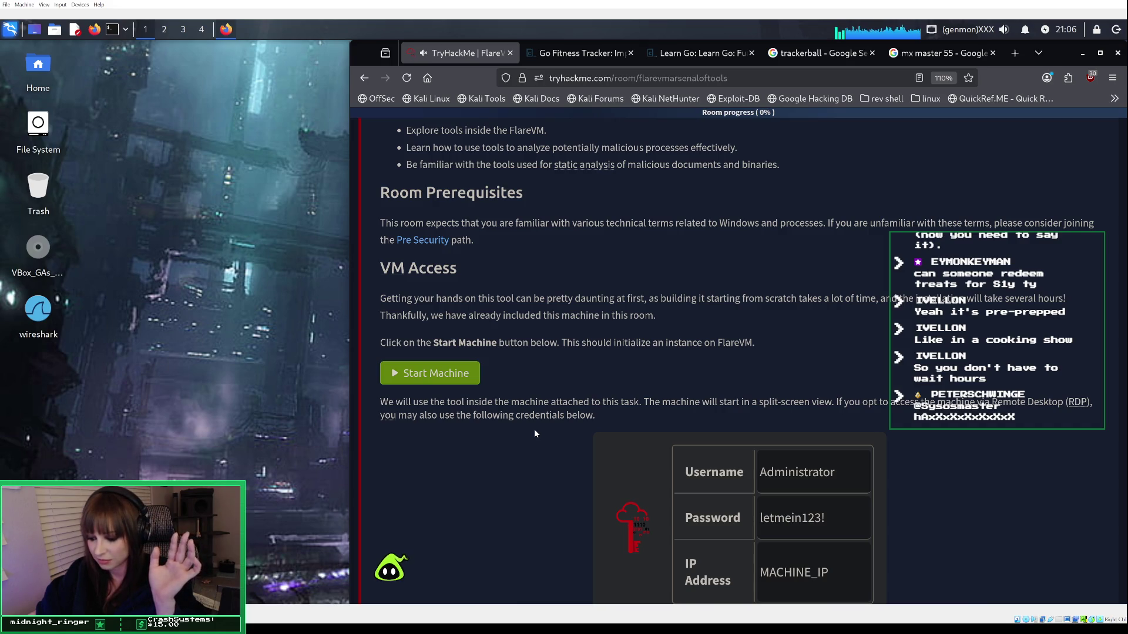
scroll(531, 415, "down", 2)
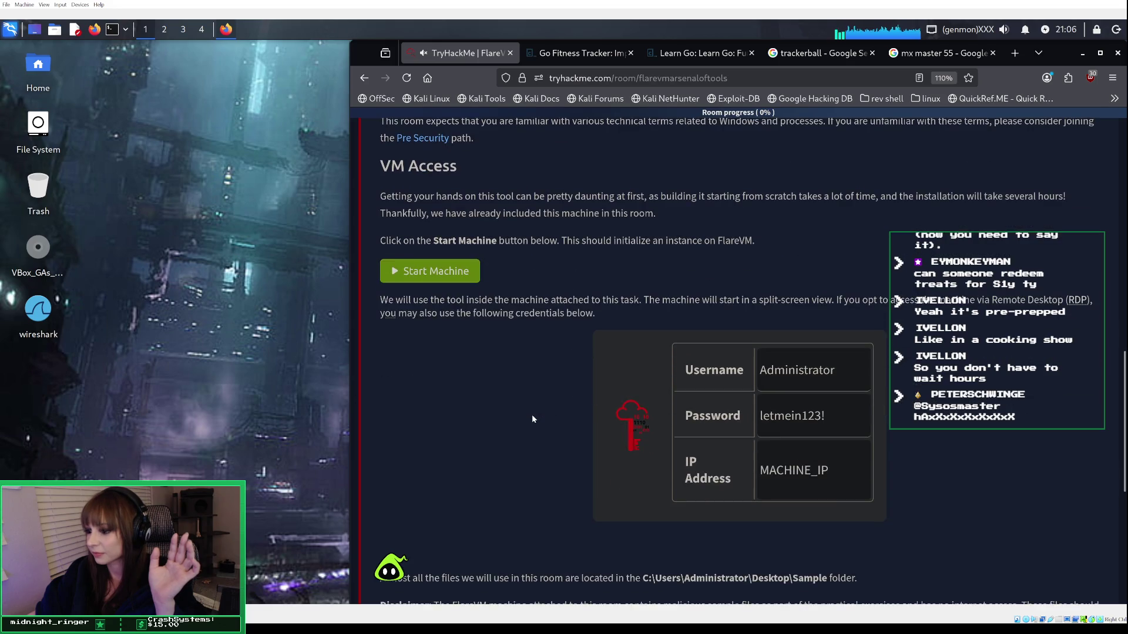
scroll(531, 418, "down", 2)
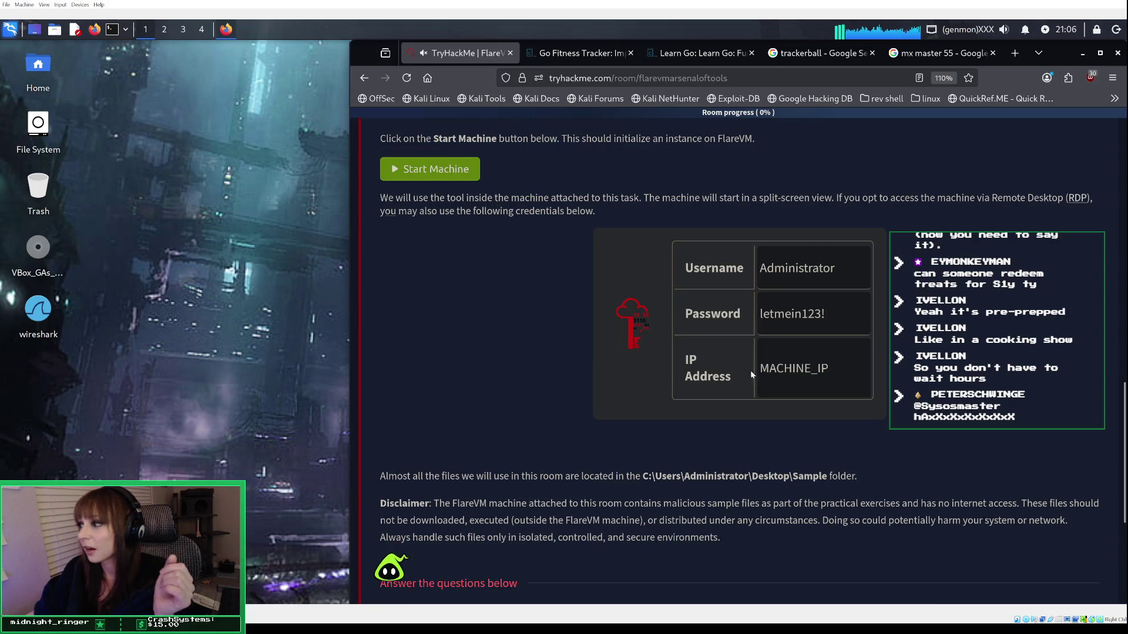
left_click(458, 170)
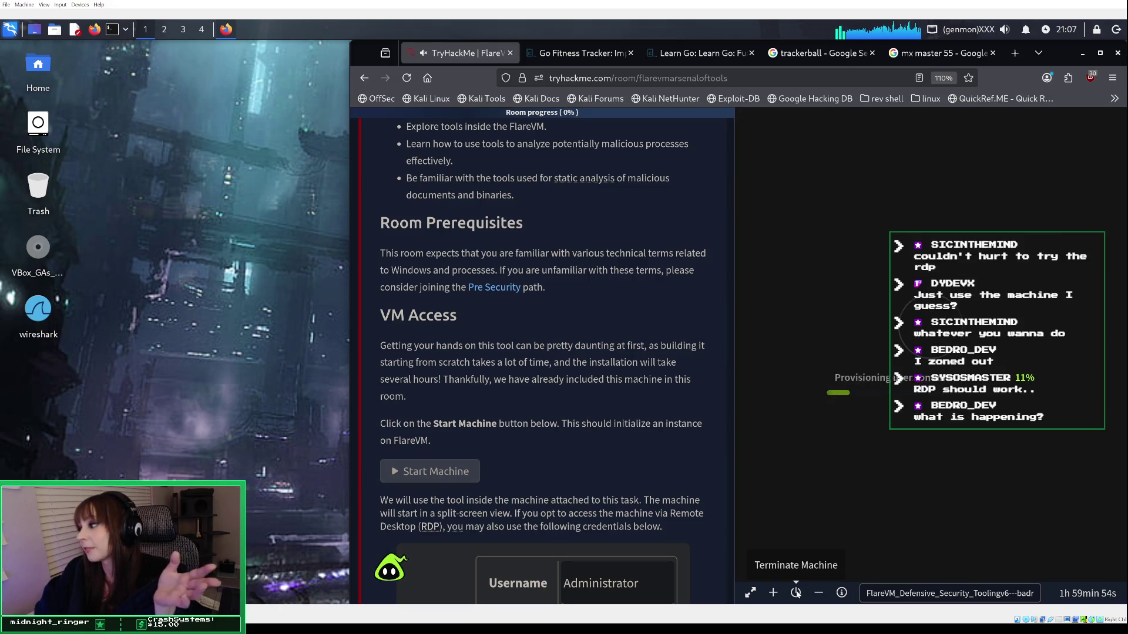
left_click(796, 590)
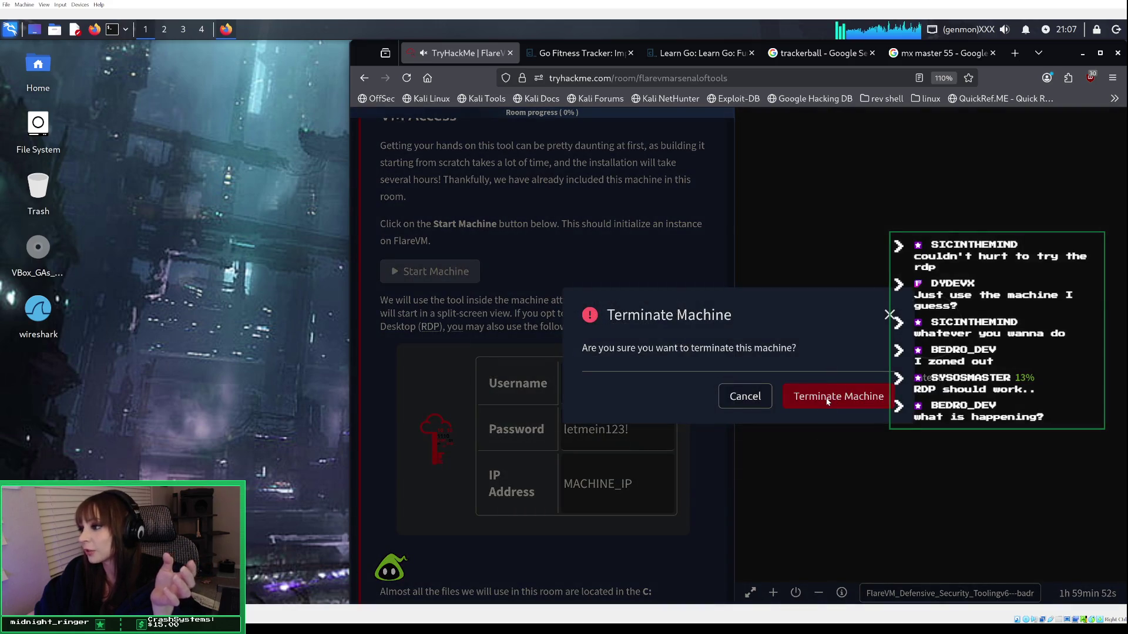
left_click(829, 397)
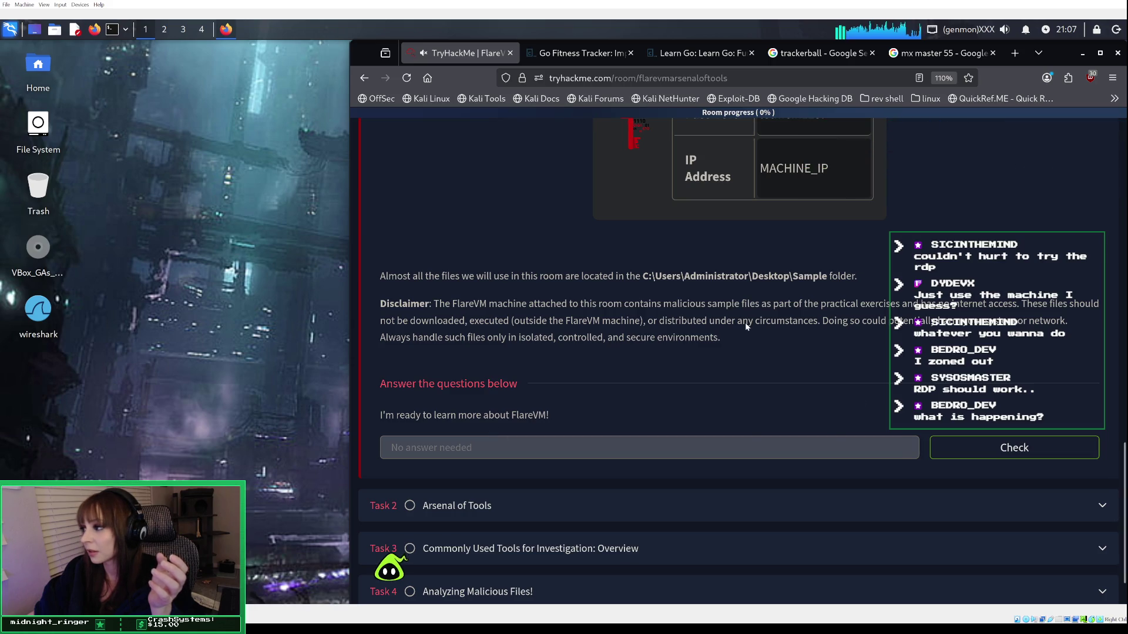
scroll(745, 322, "up", 5)
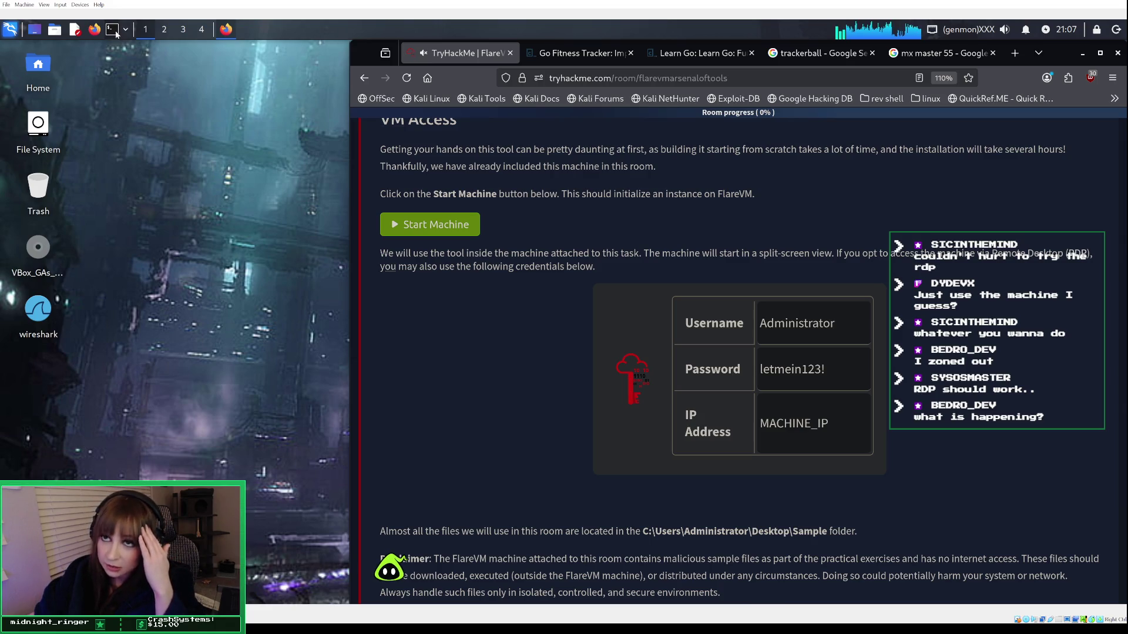
left_click(113, 29)
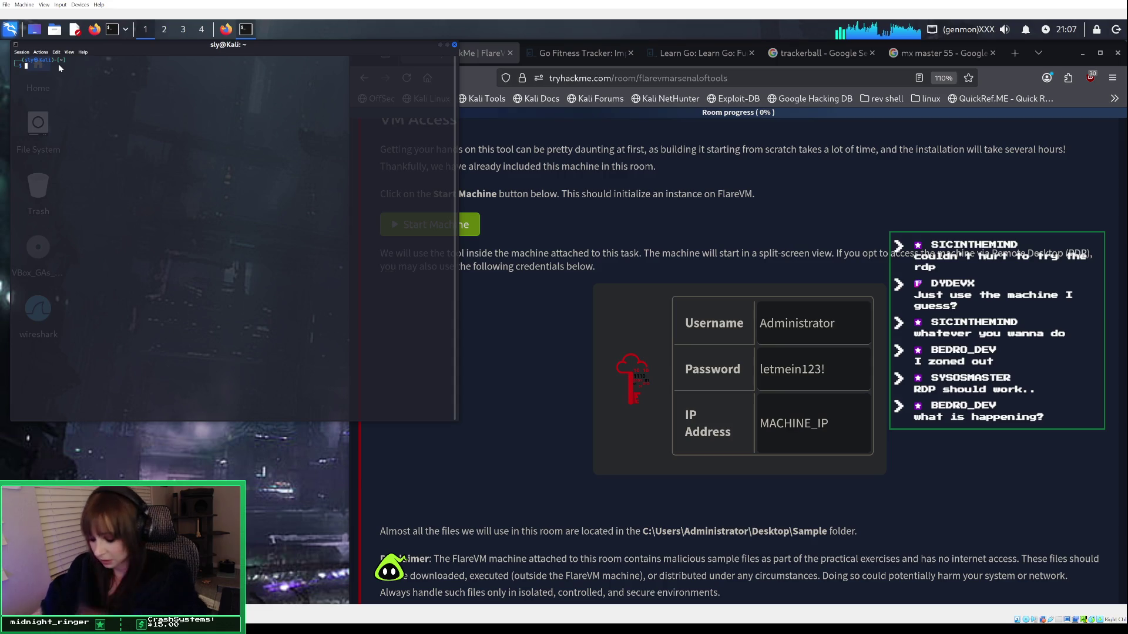
type("rem")
Step: Enlarge the terminal text and change into the Downloads folder
key("BackSpace")
key("BackSpace")
key("BackSpace")
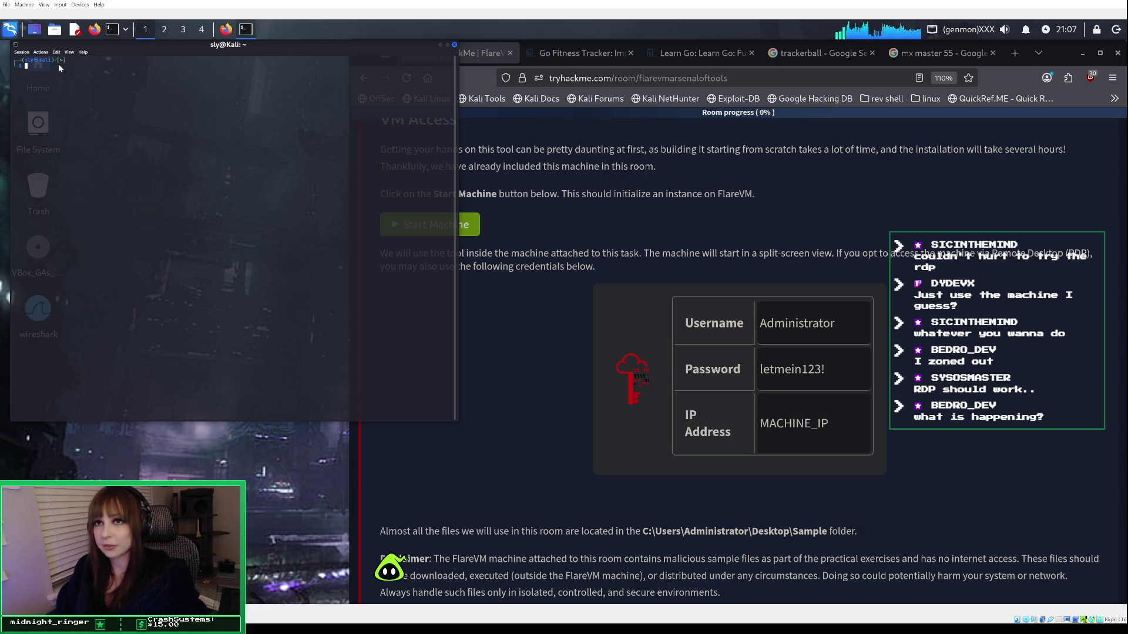
key("ctrl+plus")
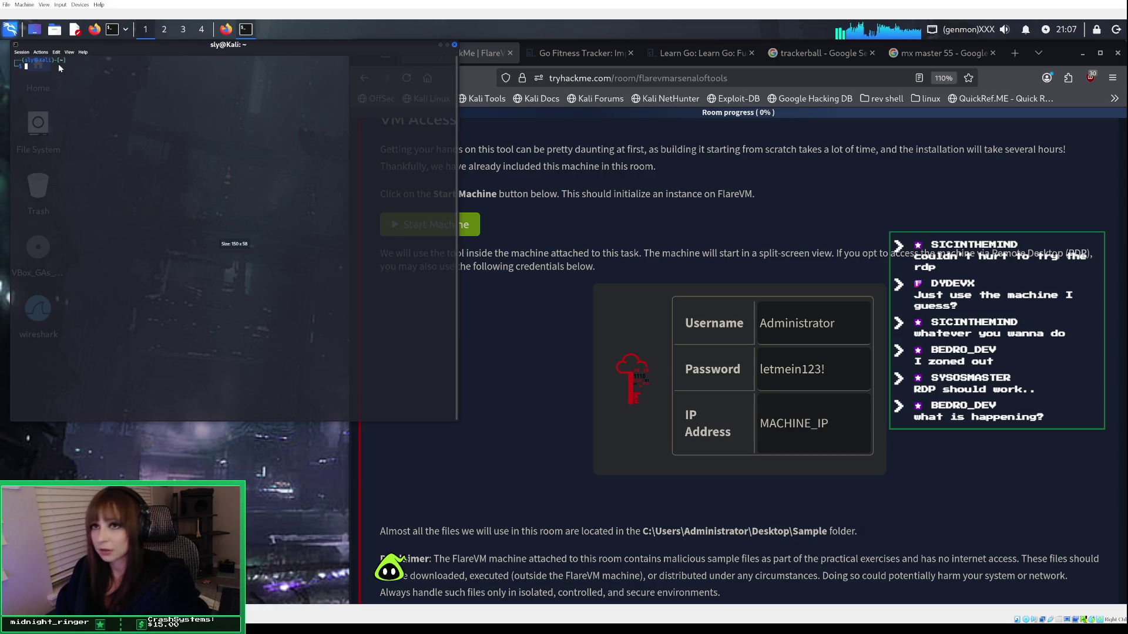
key("ctrl+plus")
key("ctrl+plus")
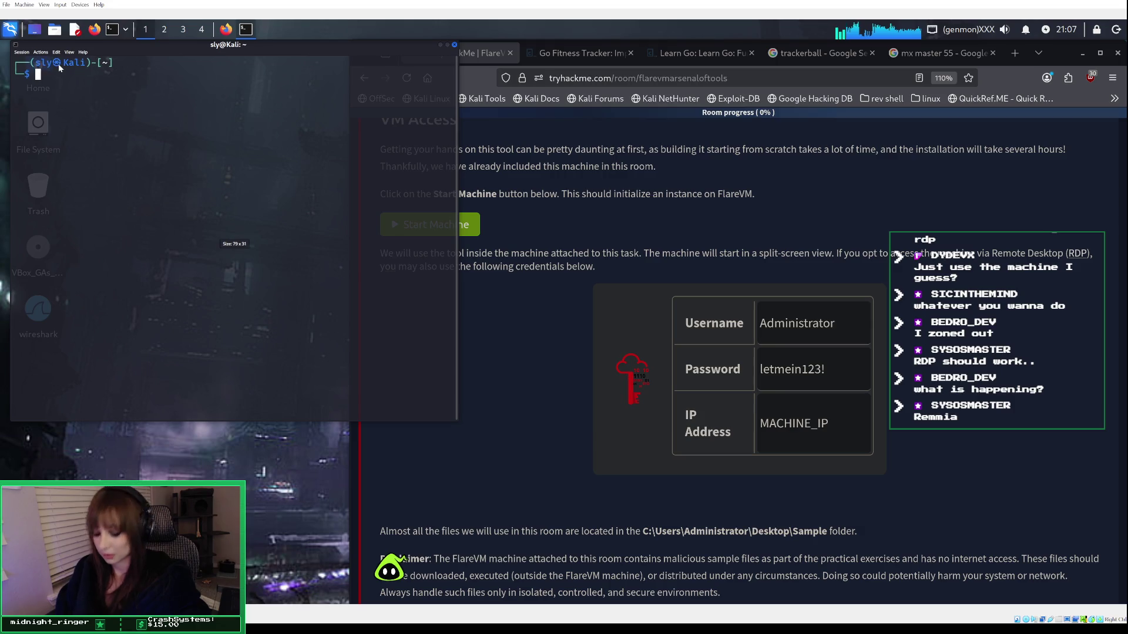
type("cd Down")
key("Right")
key("Return")
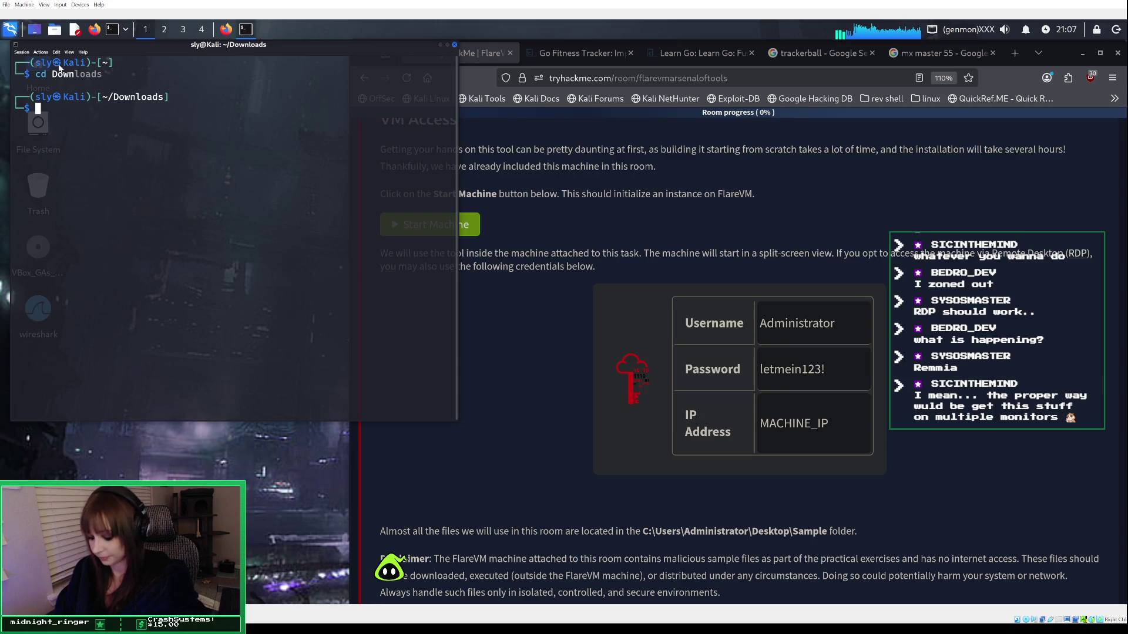
type("sudo op")
Step: Run sudo openvpn with the eu-west-1 .ovpn profile, submit the password, then add a second terminal tab
key("Right")
key("Return")
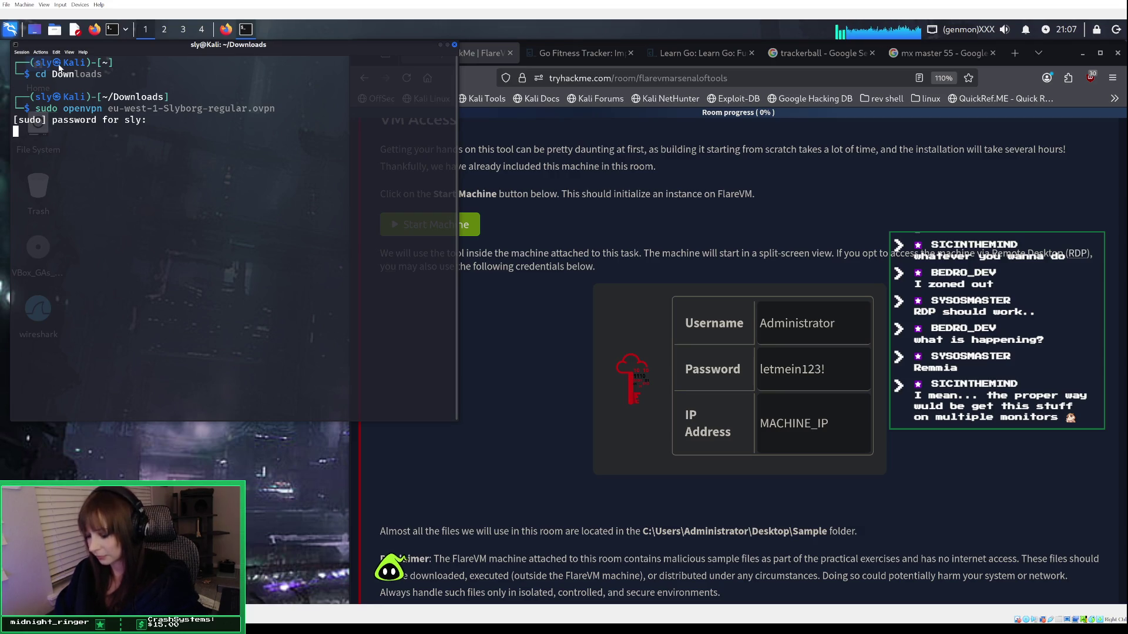
key("Return")
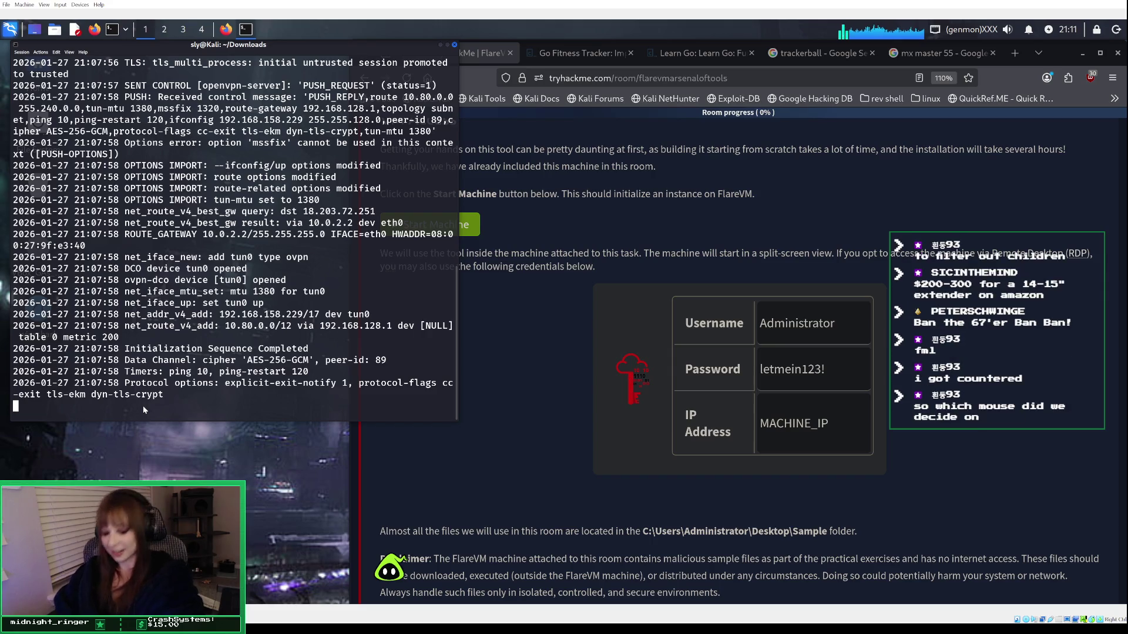
key("ctrl+plus")
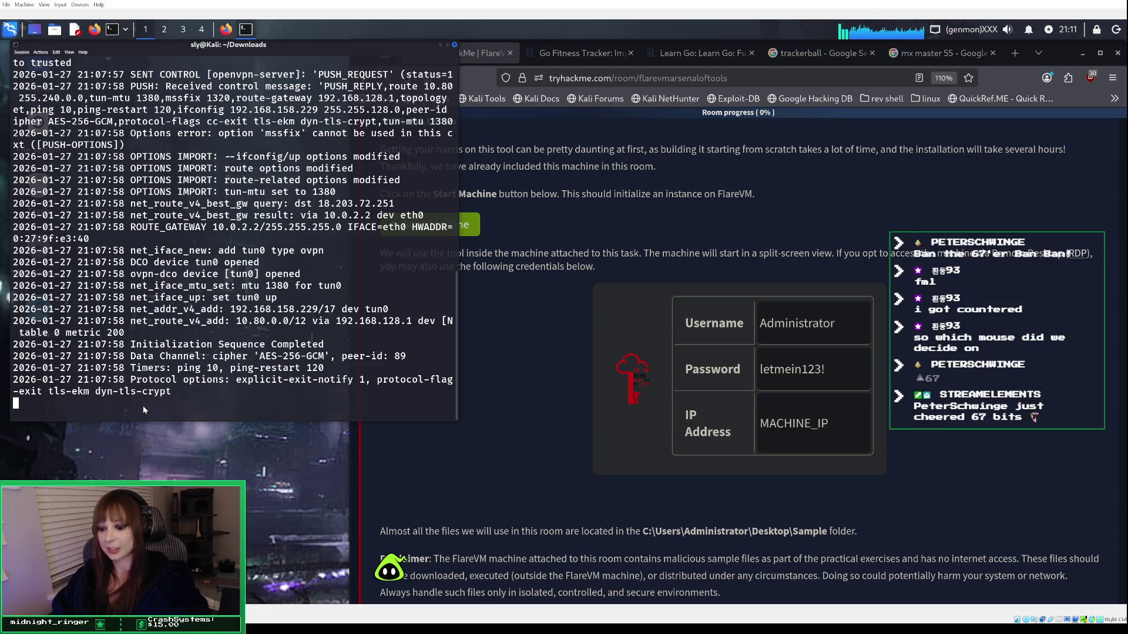
key("ctrl+shift+t")
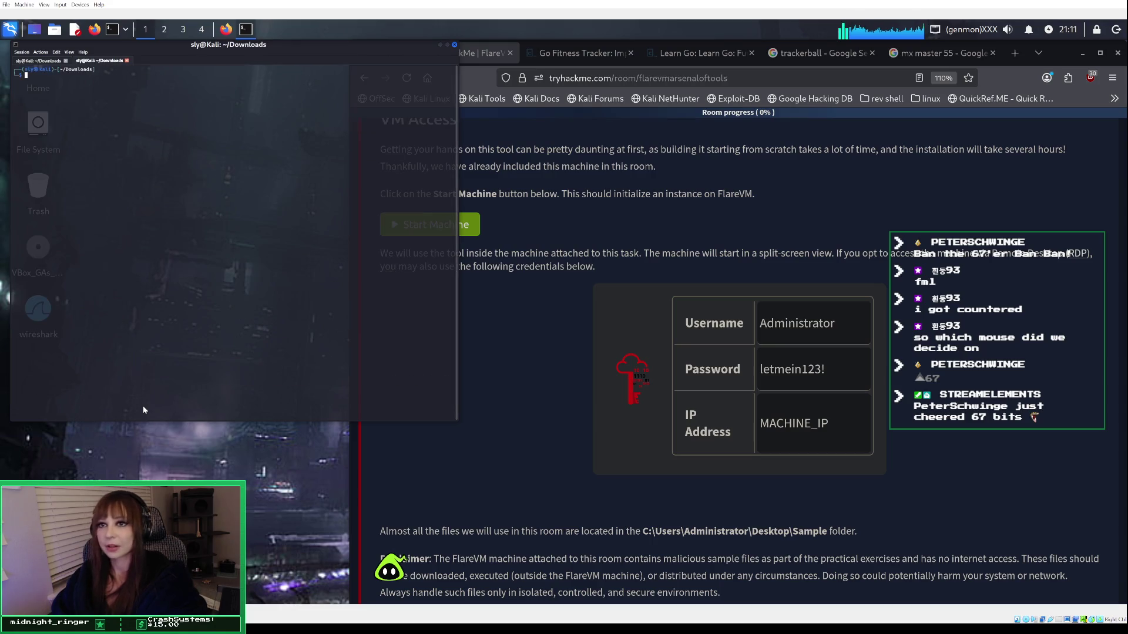
Step: Zoom the new Downloads tab's font larger and bring the TryHackMe room page forward
key("ctrl+plus")
key("ctrl+plus")
key("ctrl+plus")
key("ctrl+plus")
key("ctrl+plus")
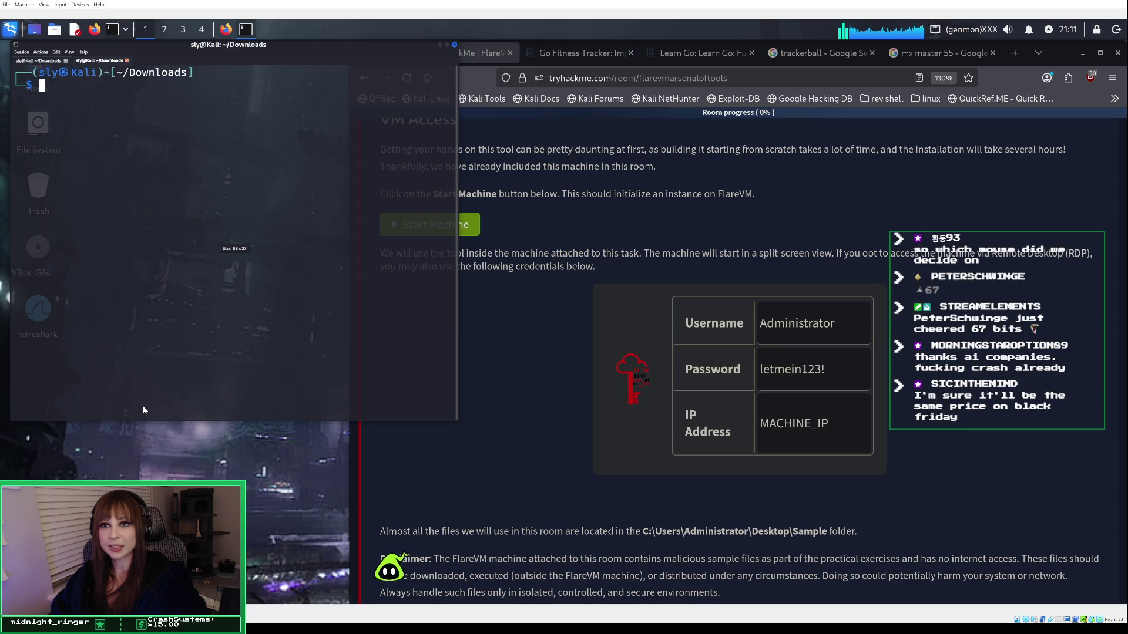
key("ctrl+plus")
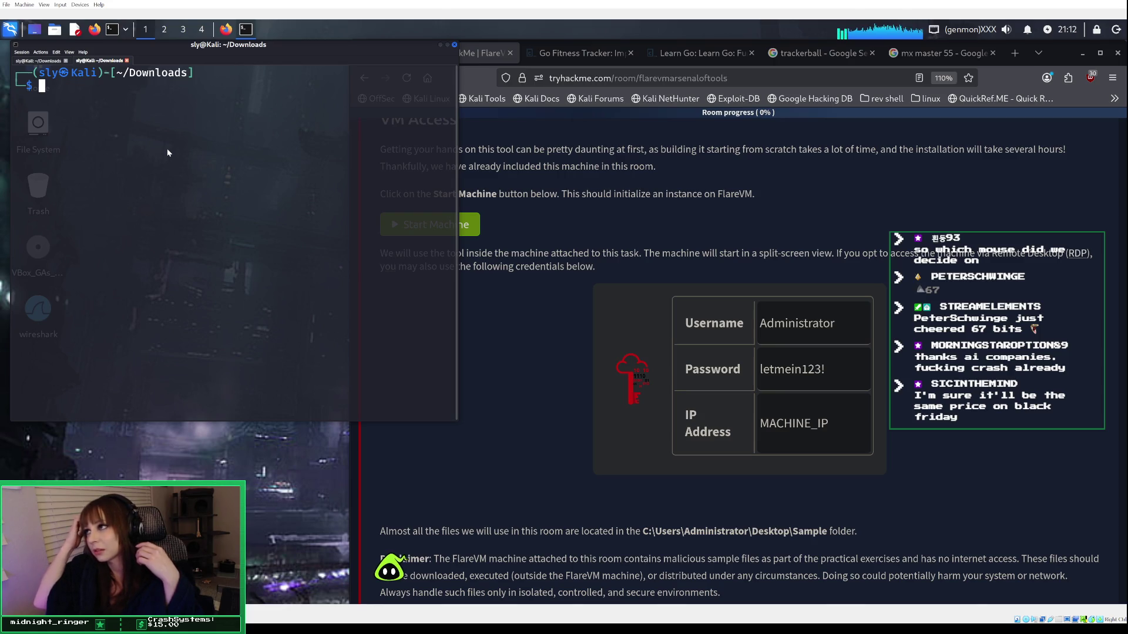
left_click(623, 308)
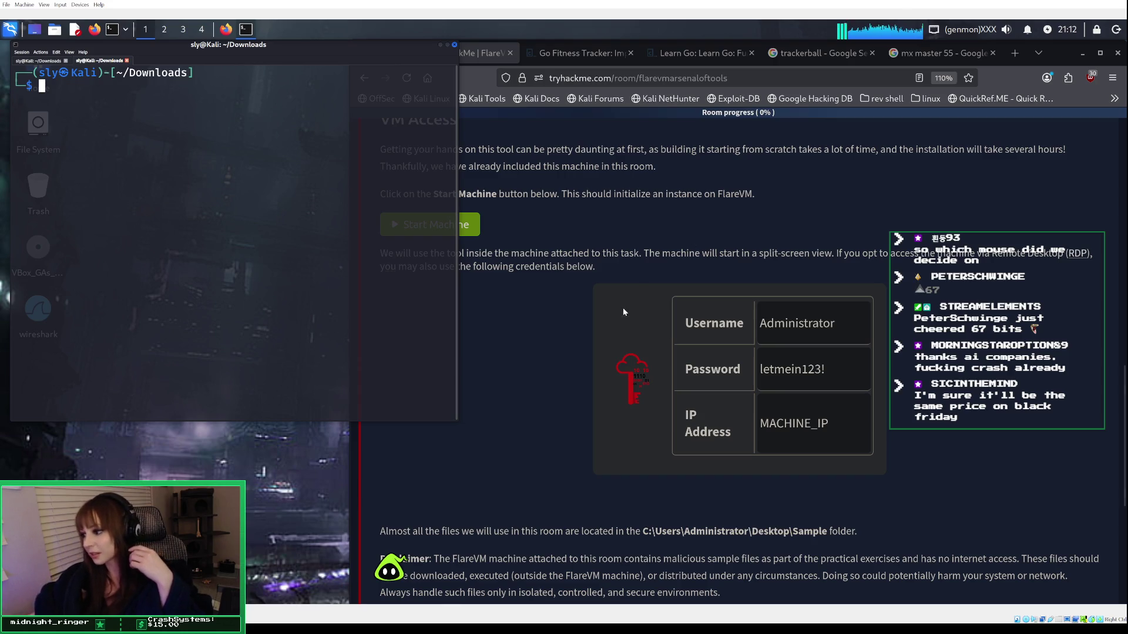
scroll(624, 308, "down", 5)
scroll(619, 308, "down", 1)
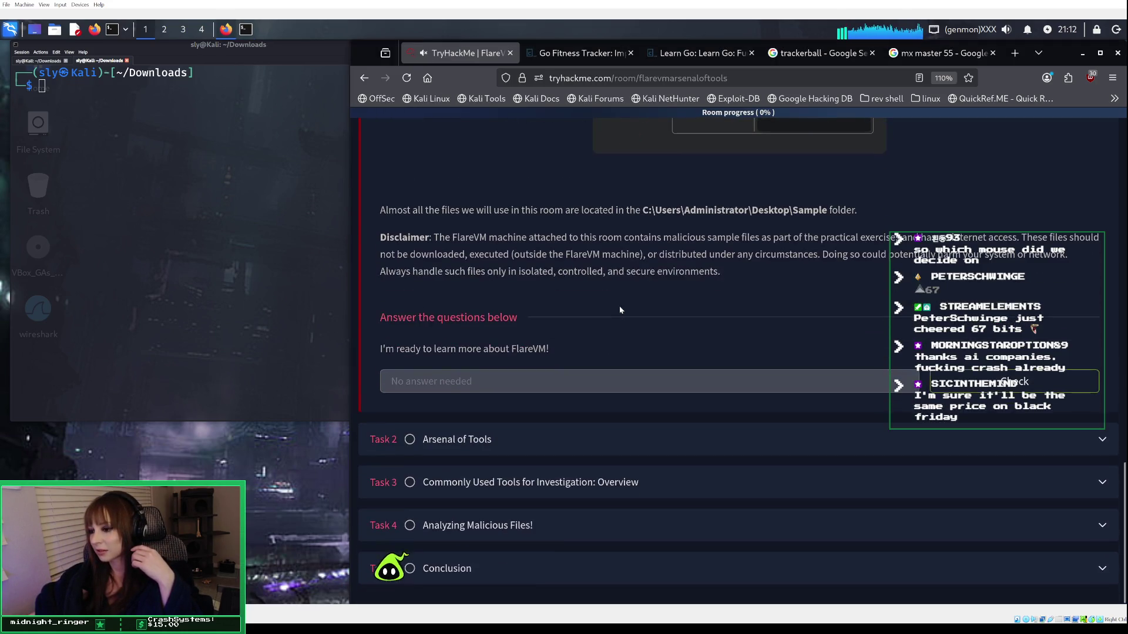
scroll(619, 309, "up", 1)
scroll(619, 309, "down", 1)
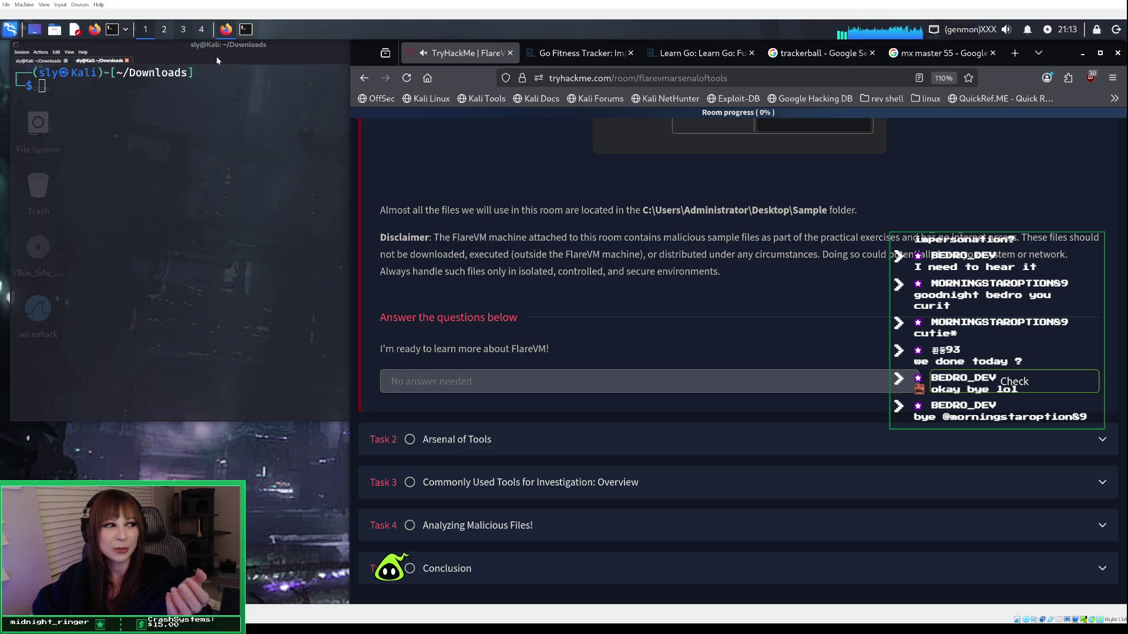
Step: Raise the Kali terminal window in front of the FlareVM room page
left_click(248, 43)
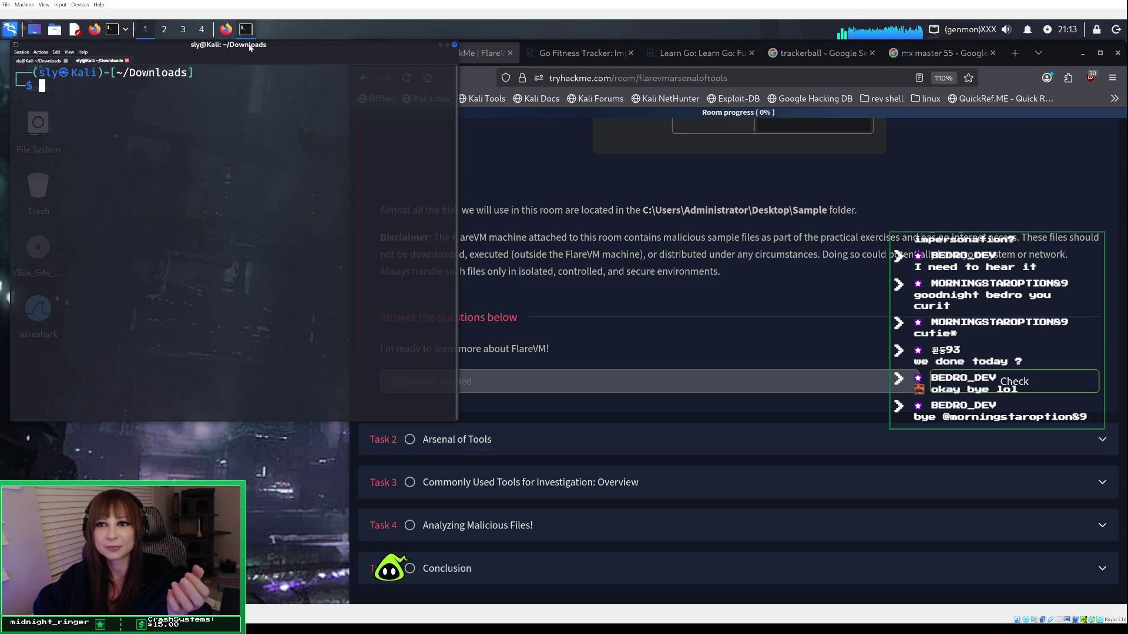